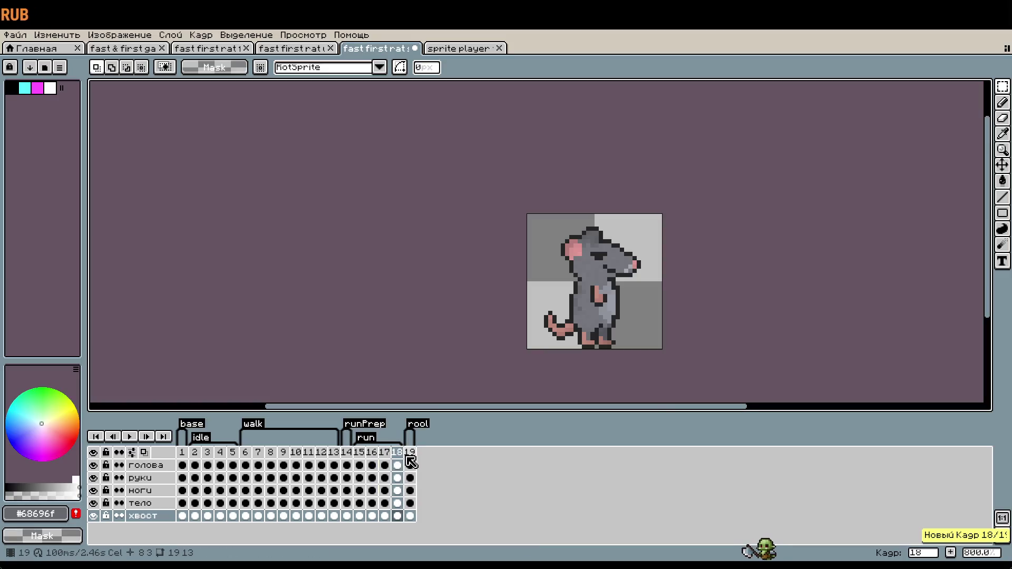
# Hide the голова, руки and хвост layers, then make the тело body layer active.
pyautogui.scroll(1, 588, 285)
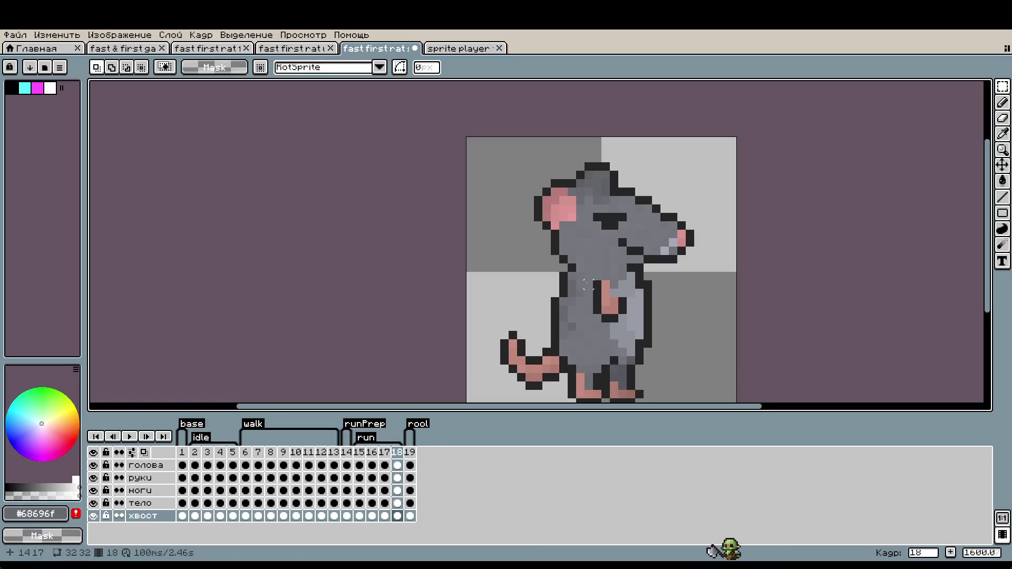
pyautogui.click(141, 465)
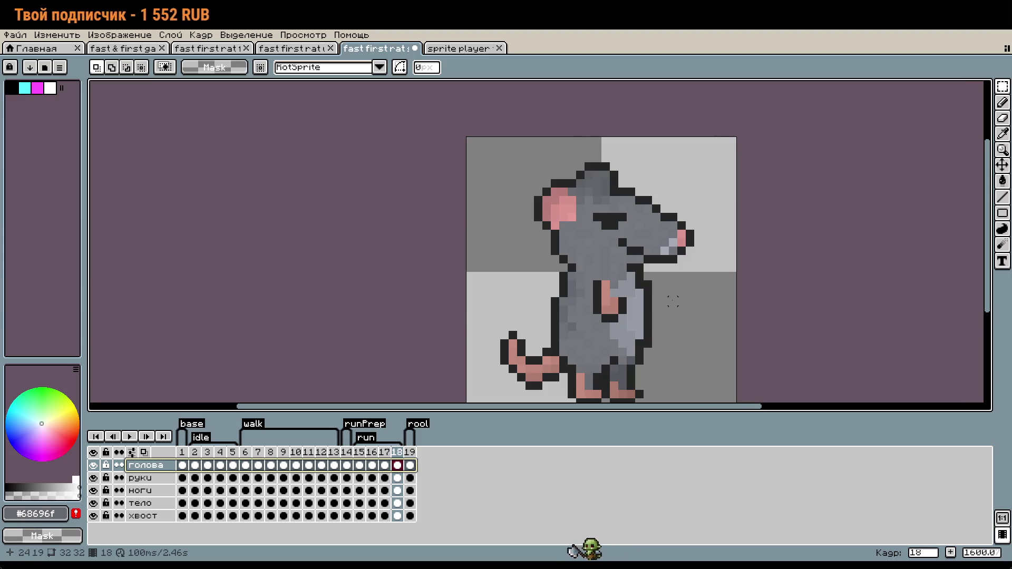
pyautogui.moveTo(646, 344)
pyautogui.mouseDown()
pyautogui.moveTo(599, 270)
pyautogui.moveTo(579, 283)
pyautogui.mouseUp()
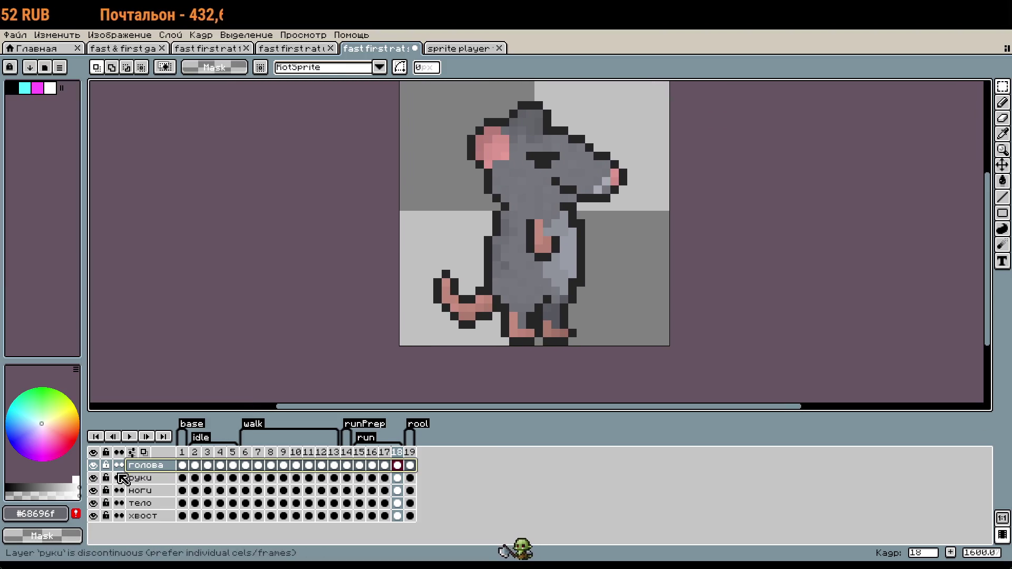
pyautogui.click(142, 479)
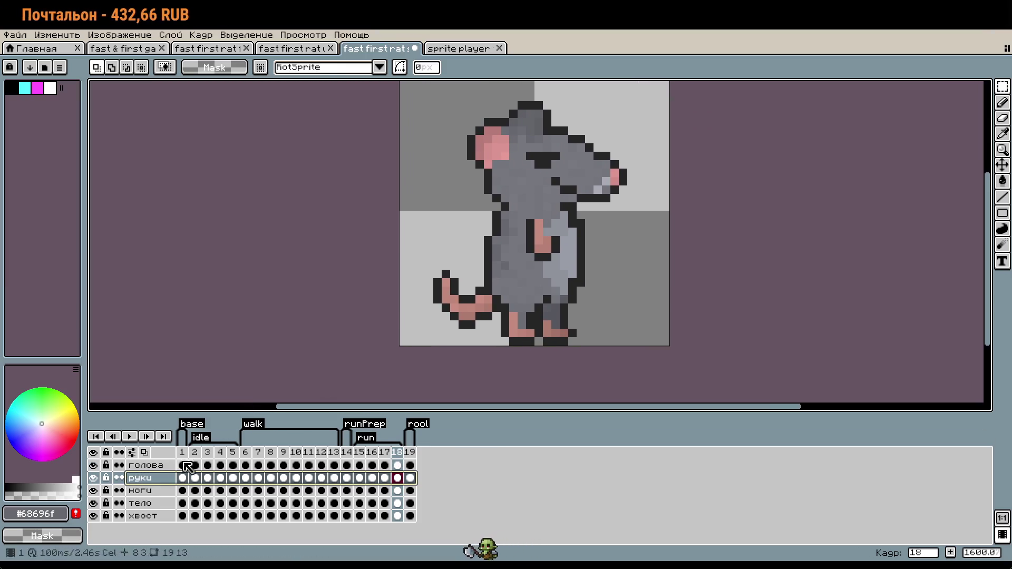
pyautogui.click(93, 477)
pyautogui.click(95, 466)
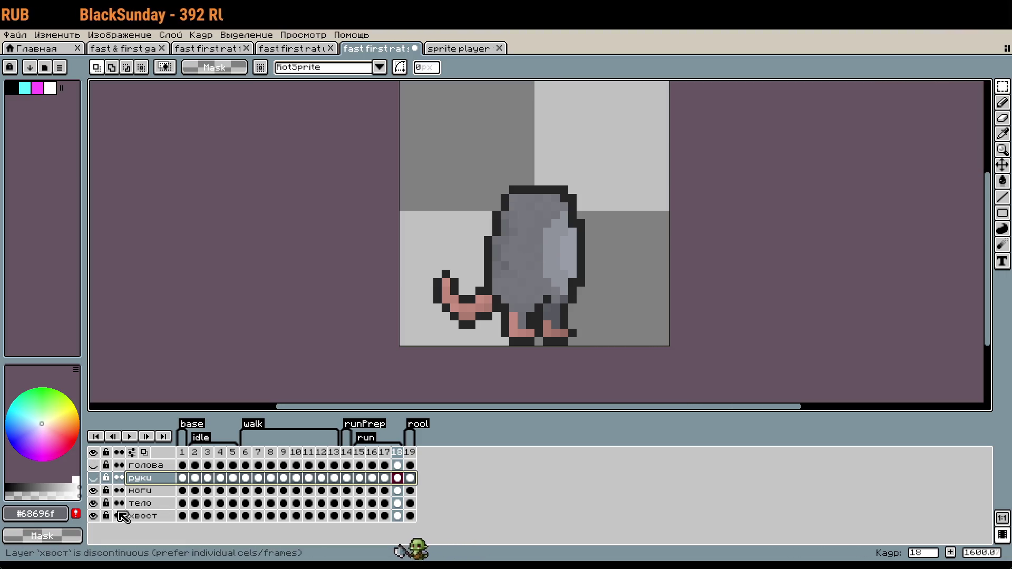
pyautogui.click(93, 516)
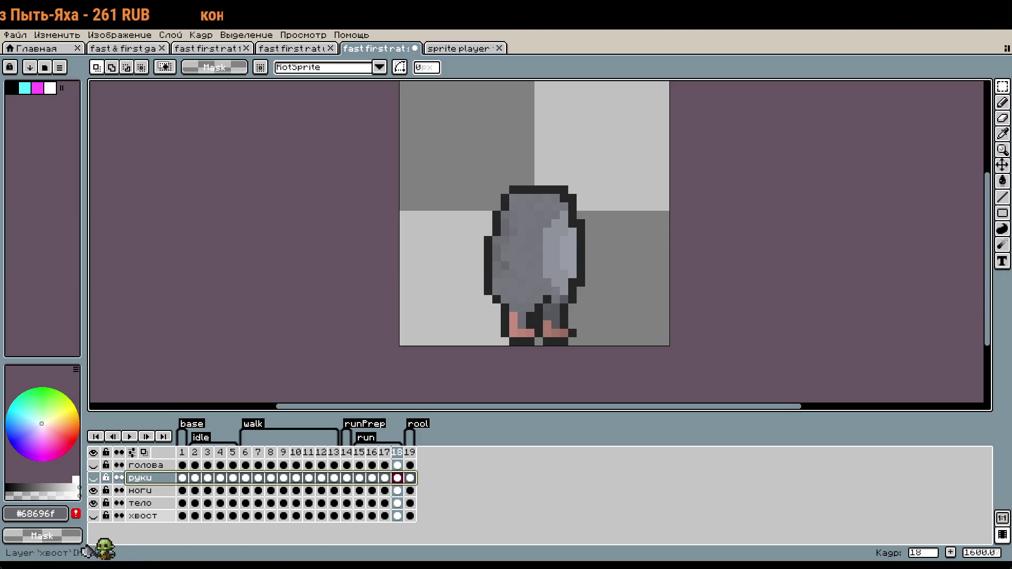
pyautogui.click(138, 504)
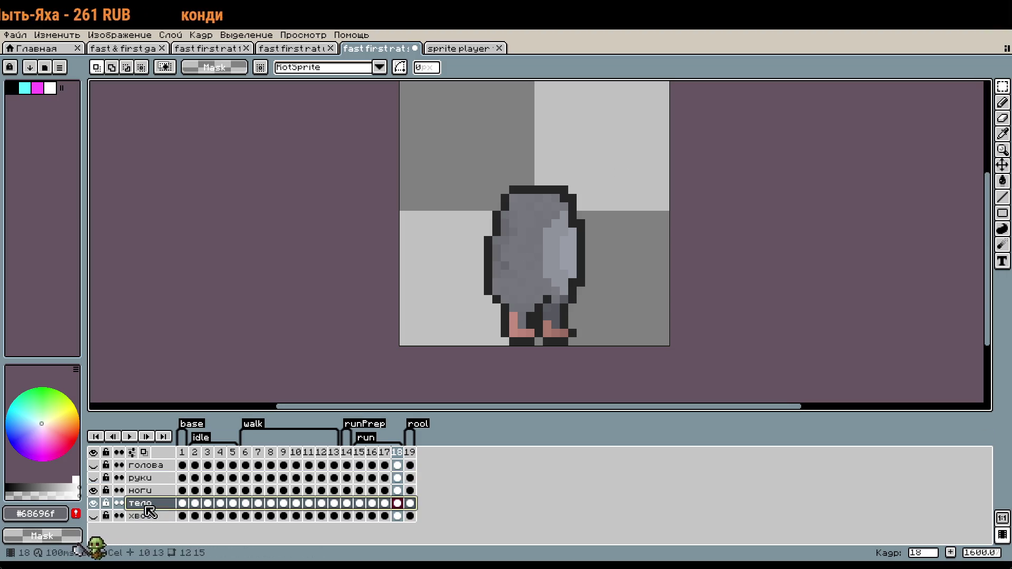
# On frame 15, select the legs on the ноги layer and shift them about 9 pixels left.
pyautogui.click(362, 450)
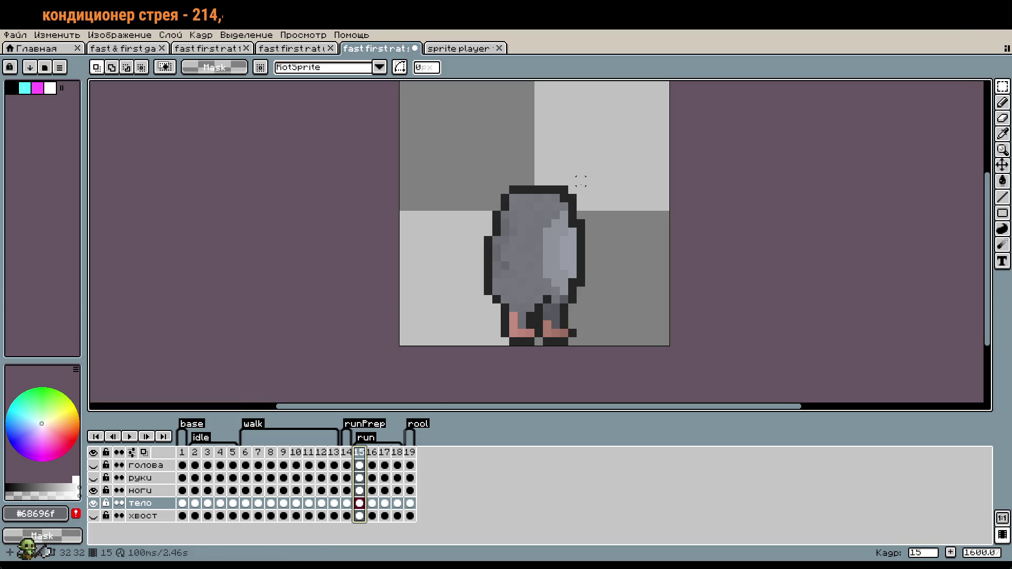
pyautogui.moveTo(583, 190); pyautogui.dragTo(623, 248)
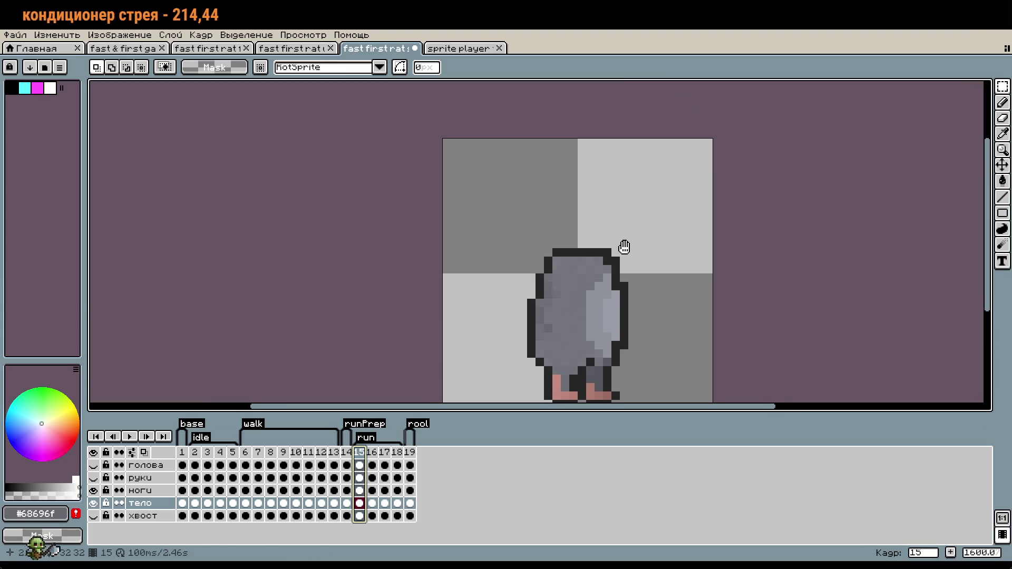
pyautogui.click(140, 490)
pyautogui.moveTo(561, 312); pyautogui.dragTo(554, 270)
pyautogui.moveTo(482, 266); pyautogui.dragTo(676, 367)
pyautogui.moveTo(577, 362); pyautogui.dragTo(489, 362)
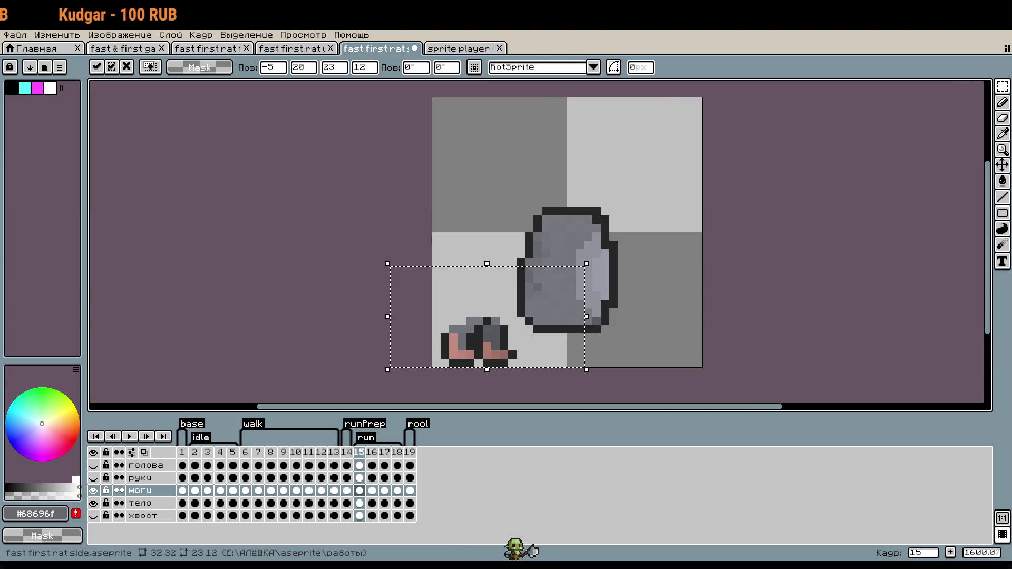
pyautogui.moveTo(491, 123); pyautogui.dragTo(660, 190)
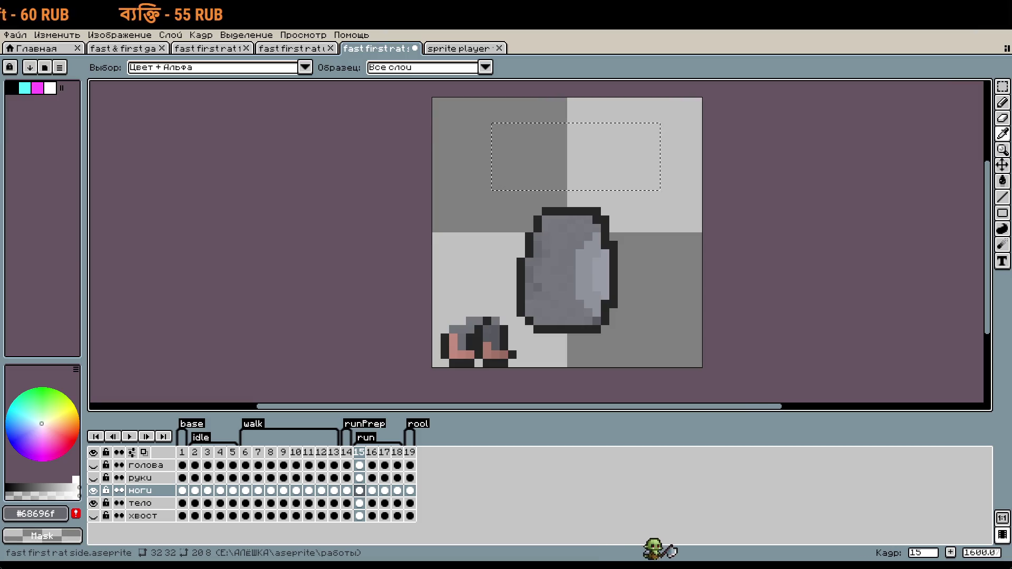
pyautogui.moveTo(643, 216); pyautogui.dragTo(702, 308)
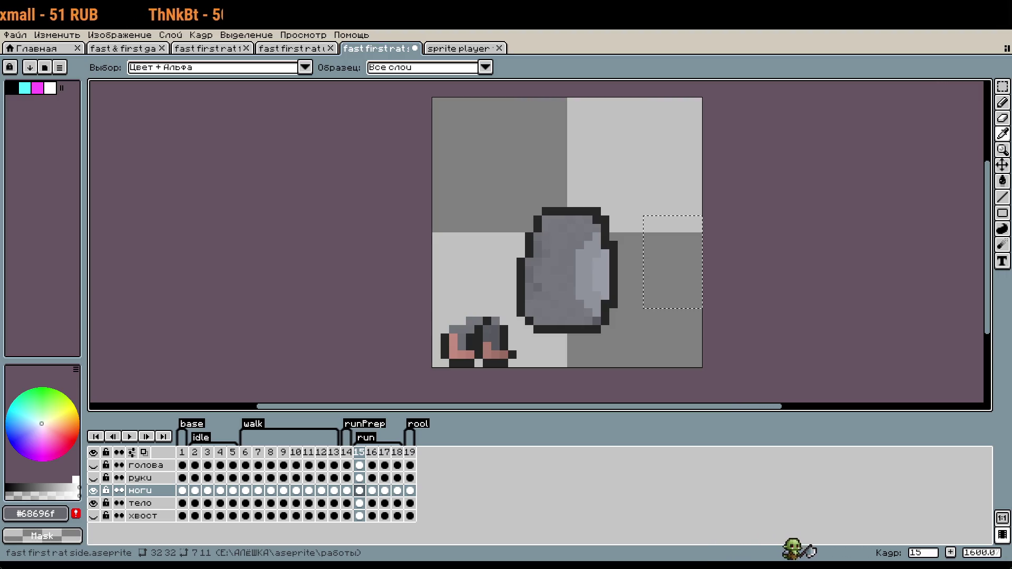
pyautogui.press('v')
pyautogui.click(622, 313)
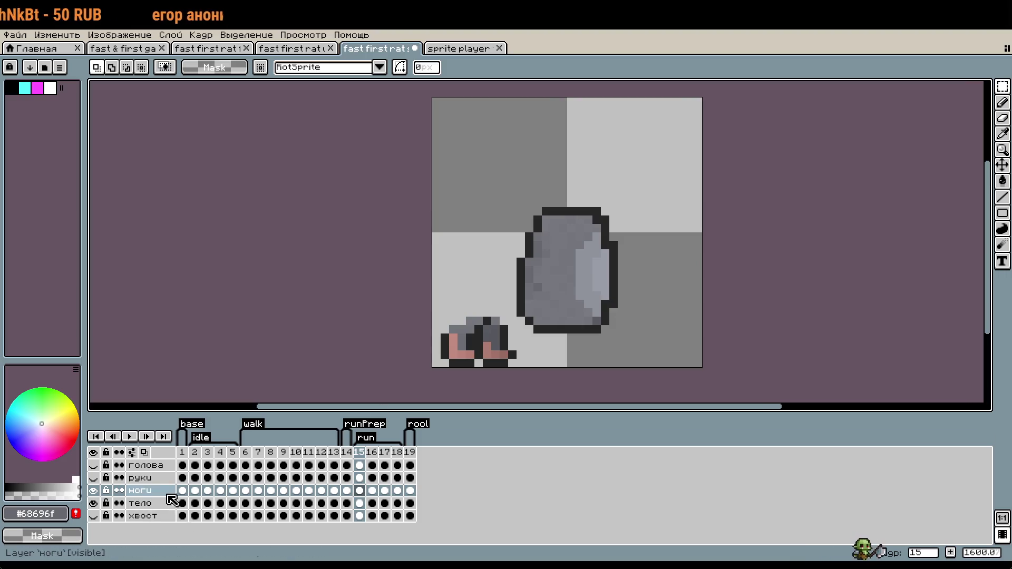
# Rotate the тело body by -90° and move it down 3 pixels.
pyautogui.click(153, 503)
pyautogui.hotkey('ctrl', 'shift', 'd')
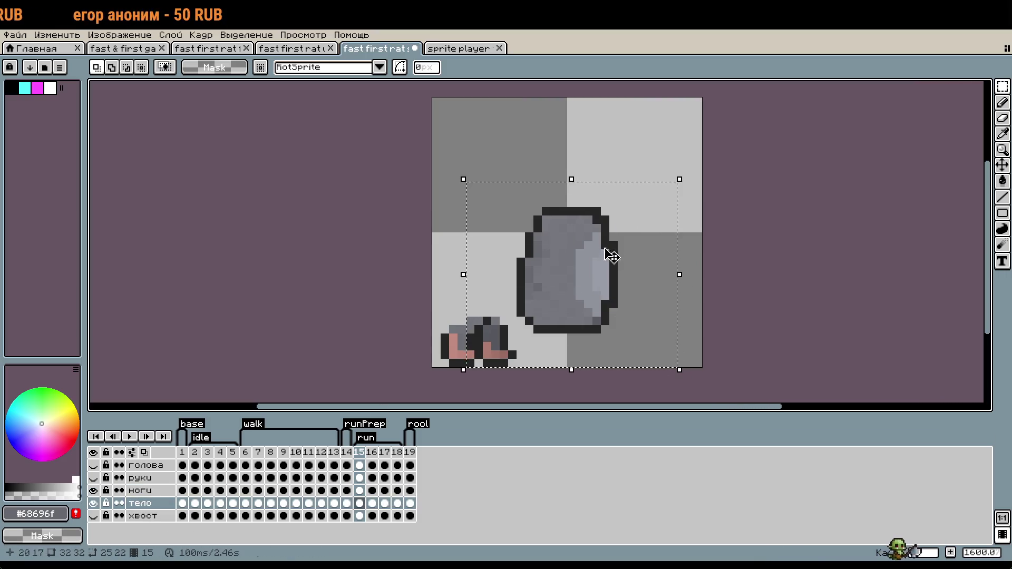
pyautogui.click(633, 275)
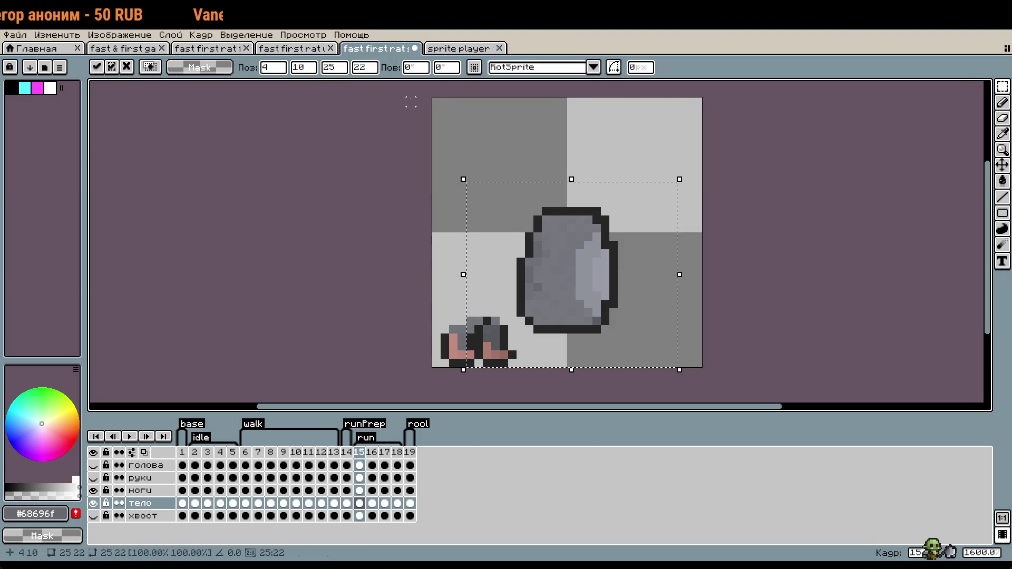
pyautogui.write('45')
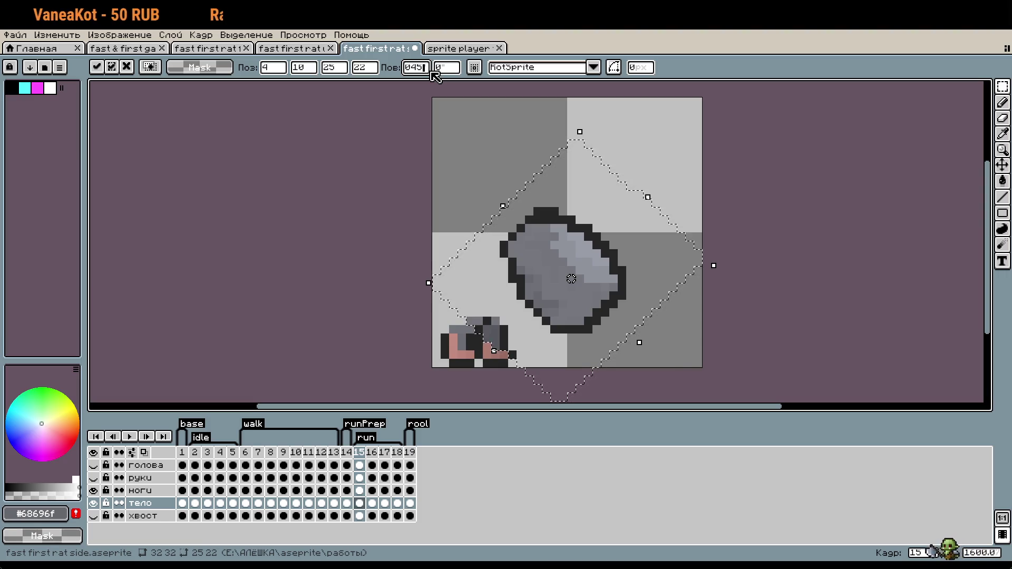
pyautogui.press('BackSpace')
pyautogui.press('BackSpace')
pyautogui.press('BackSpace')
pyautogui.write('-9')
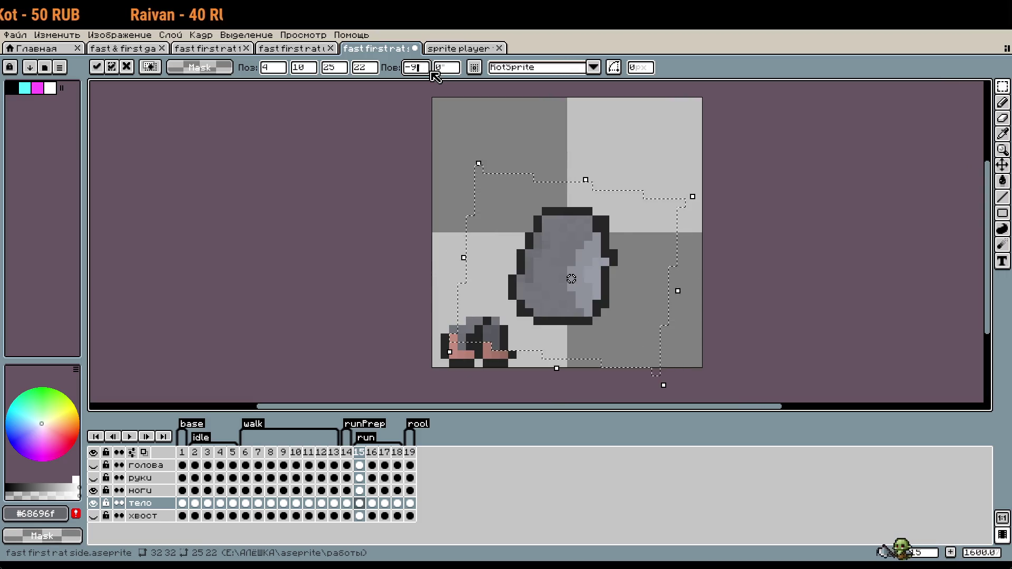
pyautogui.write('0')
pyautogui.click(748, 244)
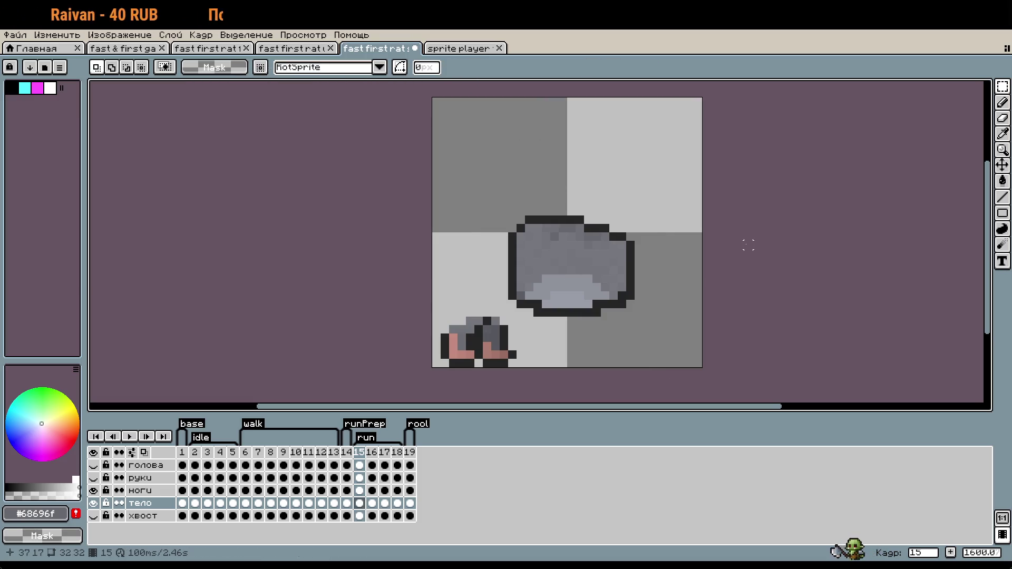
pyautogui.moveTo(474, 182); pyautogui.dragTo(677, 317)
pyautogui.moveTo(621, 282)
pyautogui.mouseDown()
pyautogui.moveTo(627, 323)
pyautogui.moveTo(619, 304)
pyautogui.mouseUp()
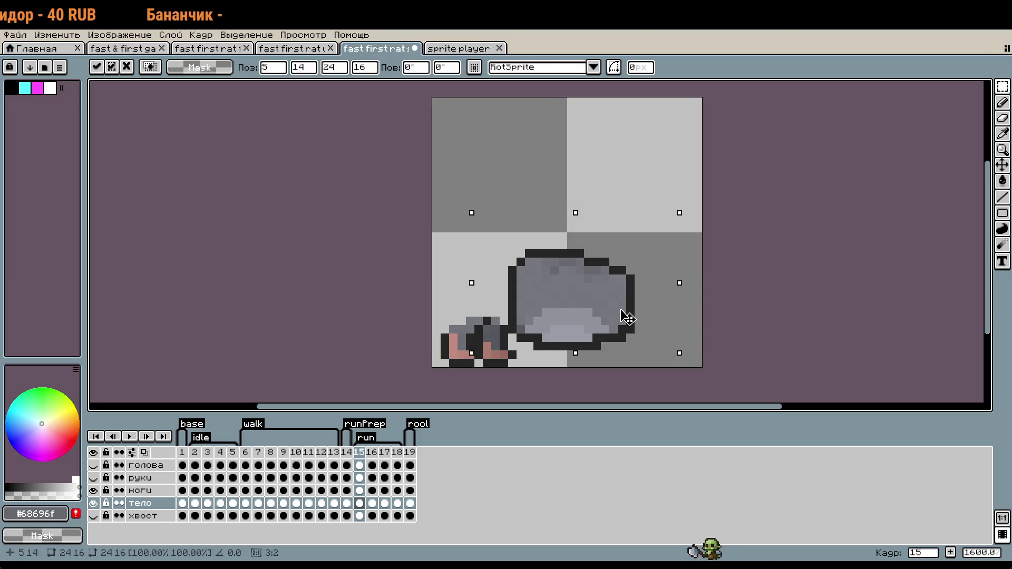
pyautogui.click(740, 312)
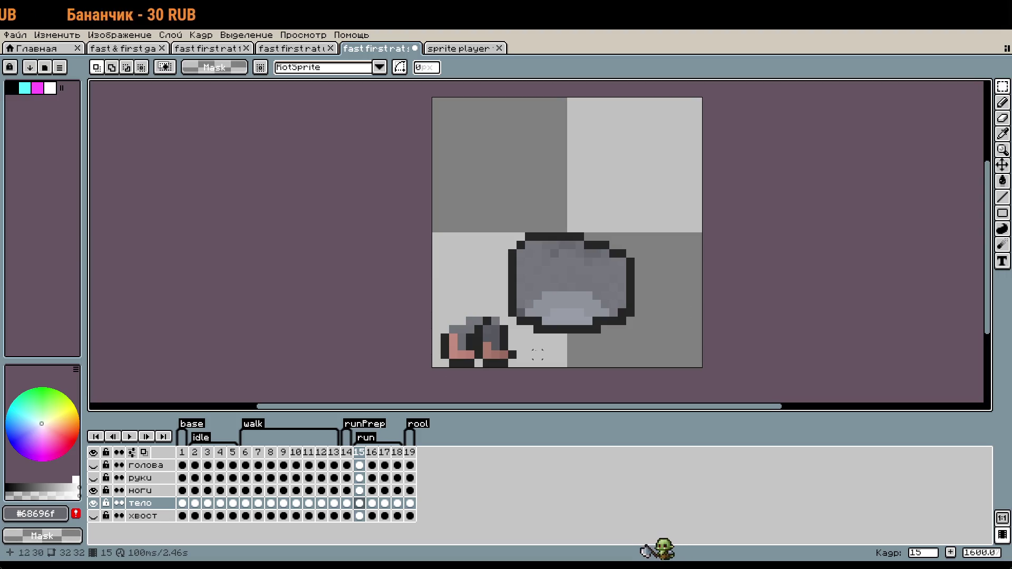
# Try moving the head right and down, undo it, and hide the голова layer again.
pyautogui.click(145, 465)
pyautogui.click(93, 465)
pyautogui.moveTo(482, 106); pyautogui.dragTo(702, 275)
pyautogui.moveTo(612, 202)
pyautogui.mouseDown()
pyautogui.moveTo(662, 269)
pyautogui.moveTo(651, 268)
pyautogui.mouseUp()
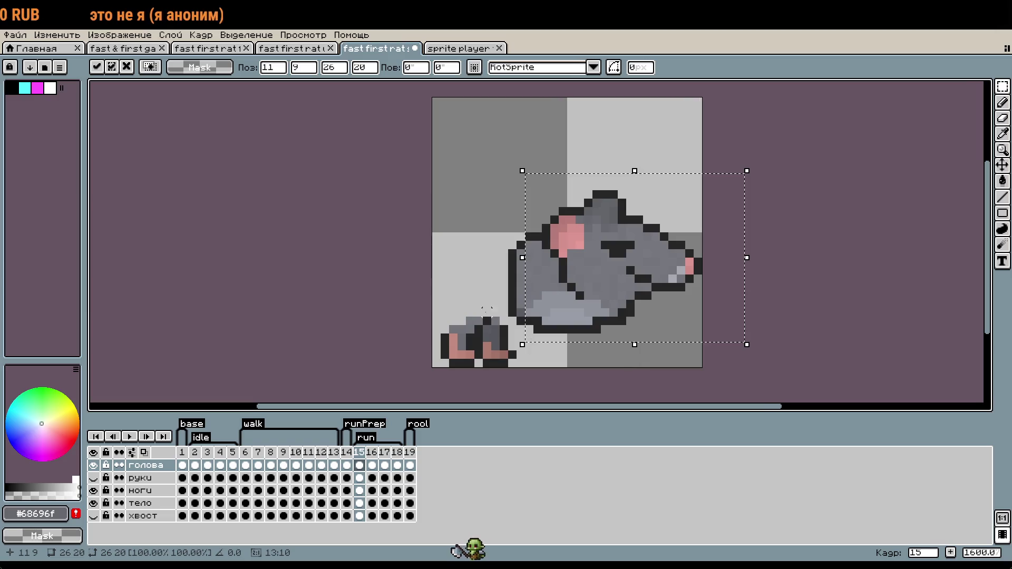
pyautogui.click(462, 253)
pyautogui.hotkey('ctrl', 'z')
pyautogui.hotkey('ctrl', 'z')
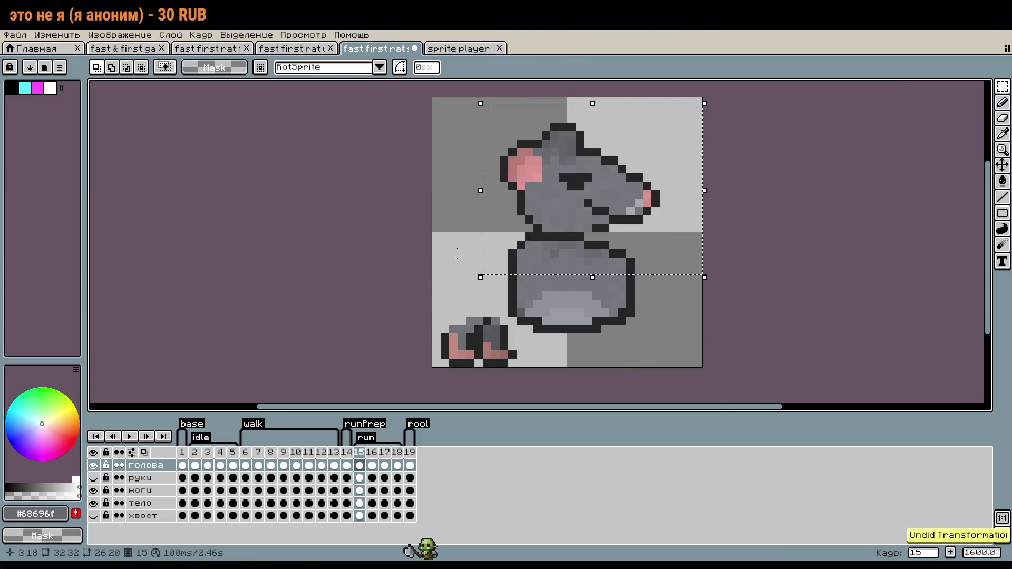
pyautogui.hotkey('ctrl', 'z')
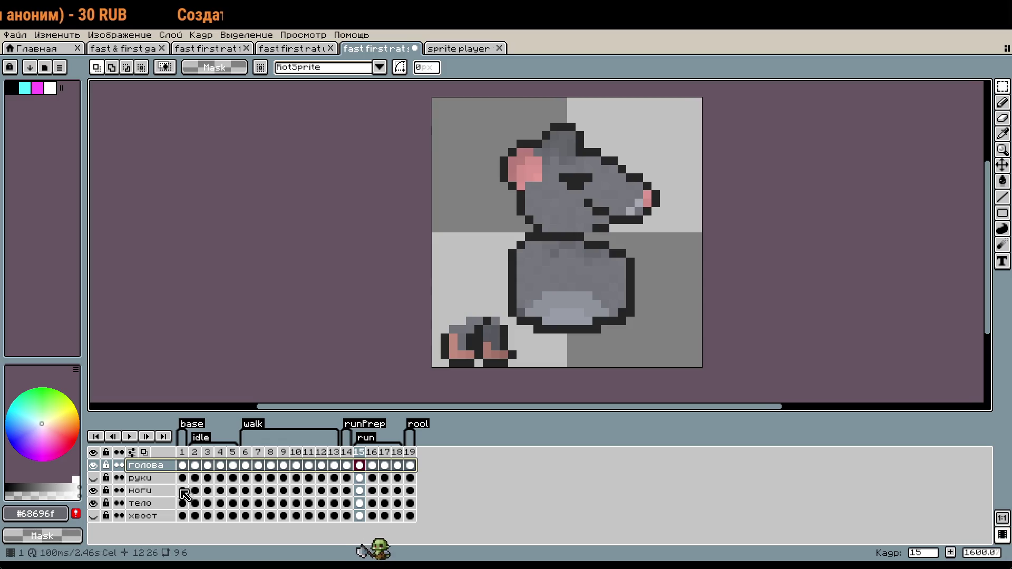
pyautogui.click(93, 464)
pyautogui.click(140, 504)
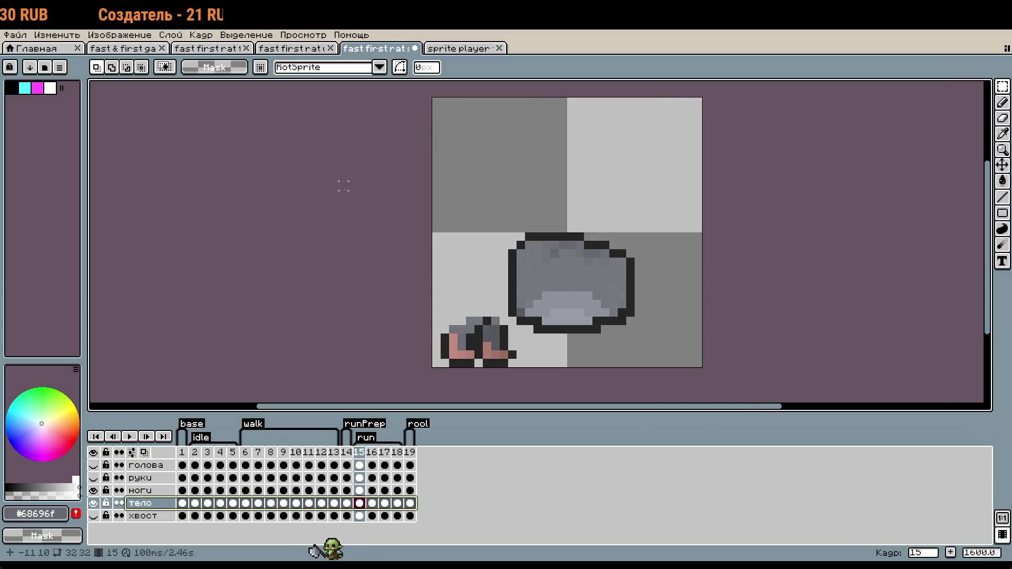
pyautogui.hotkey('ctrl', 'alt', 'c')
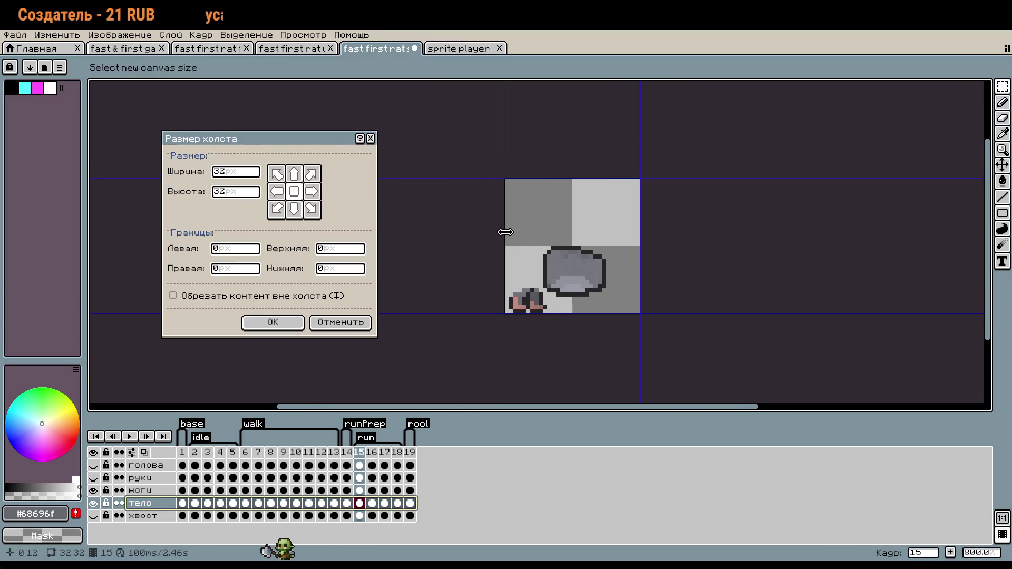
# Set Left and Right borders to 16 px in Canvas Size, making the canvas 64×32.
pyautogui.moveTo(506, 232); pyautogui.dragTo(451, 232)
pyautogui.click(224, 248)
pyautogui.write('16')
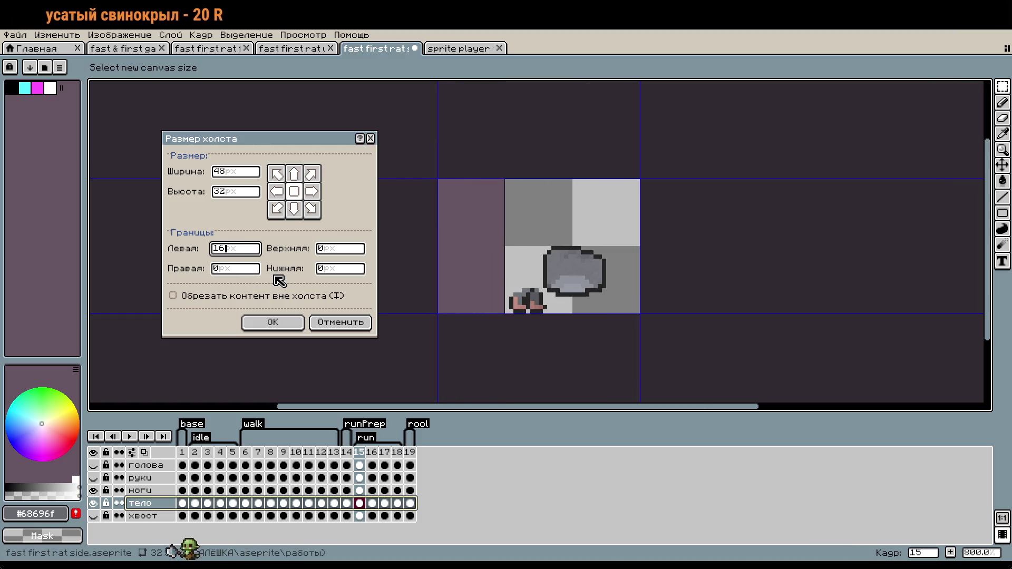
pyautogui.click(217, 270)
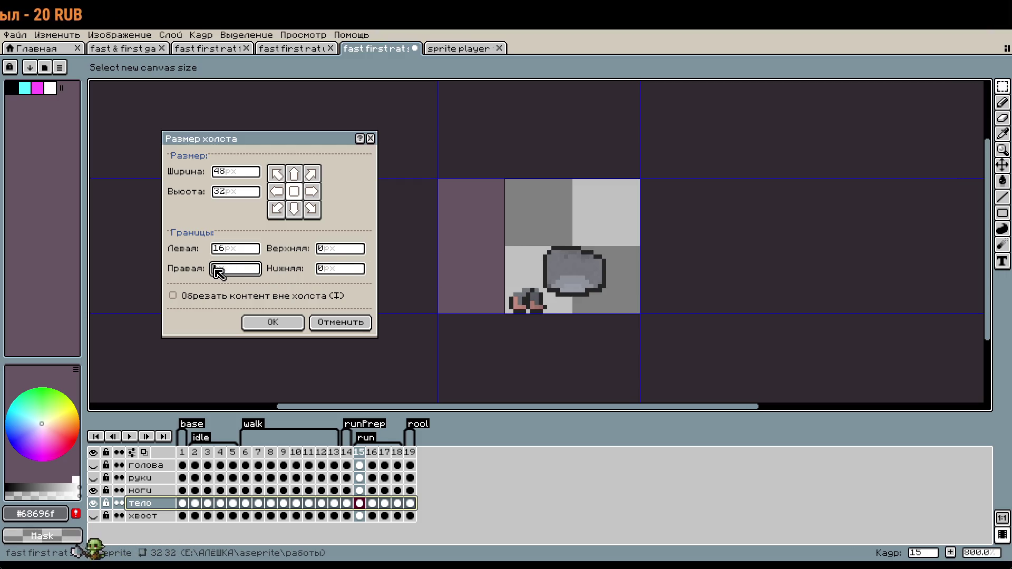
pyautogui.write('16')
pyautogui.press('Return')
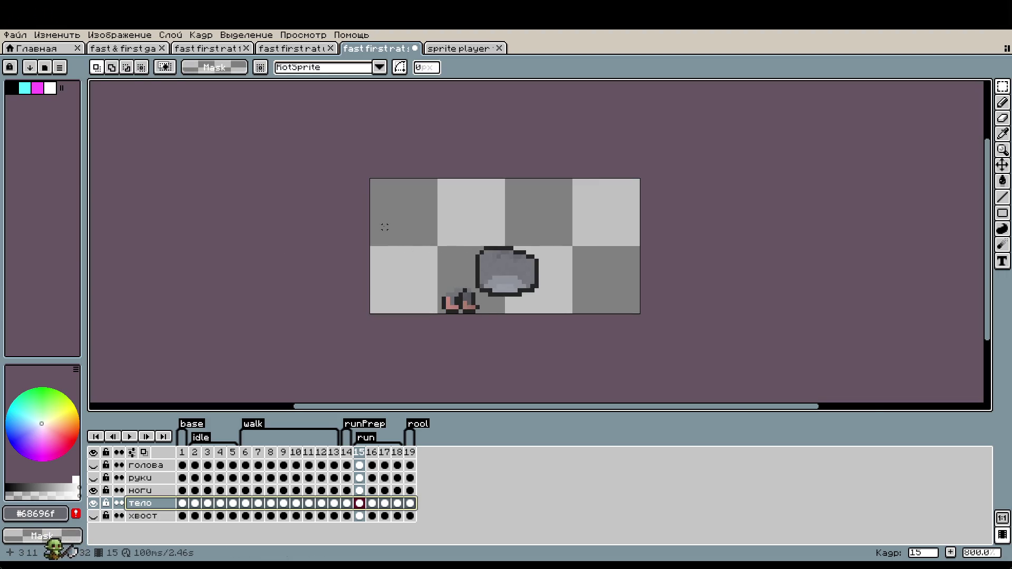
pyautogui.scroll(3, 474, 274)
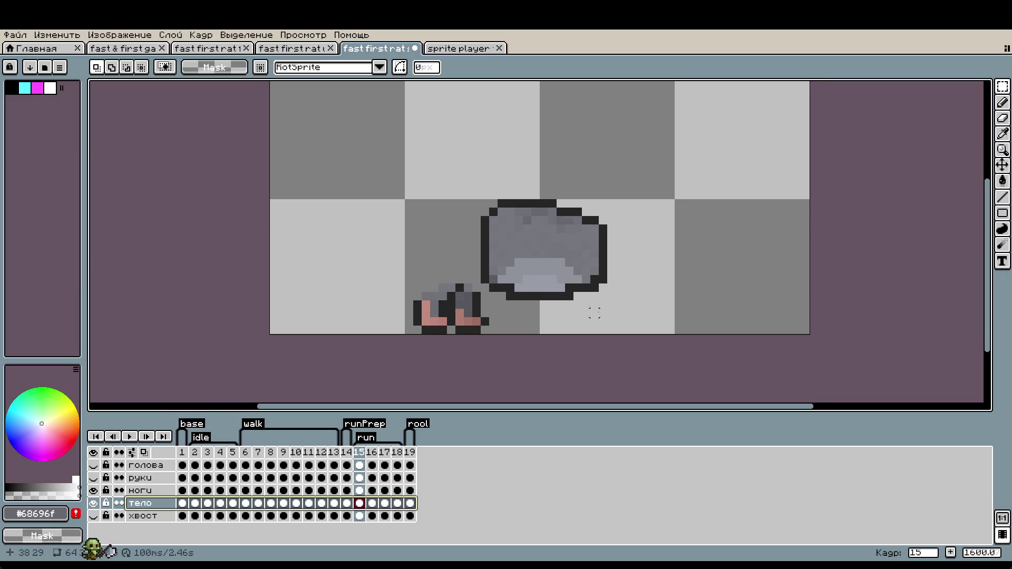
# Move the legs on the ноги layer further left, away from the body.
pyautogui.moveTo(388, 267); pyautogui.dragTo(523, 334)
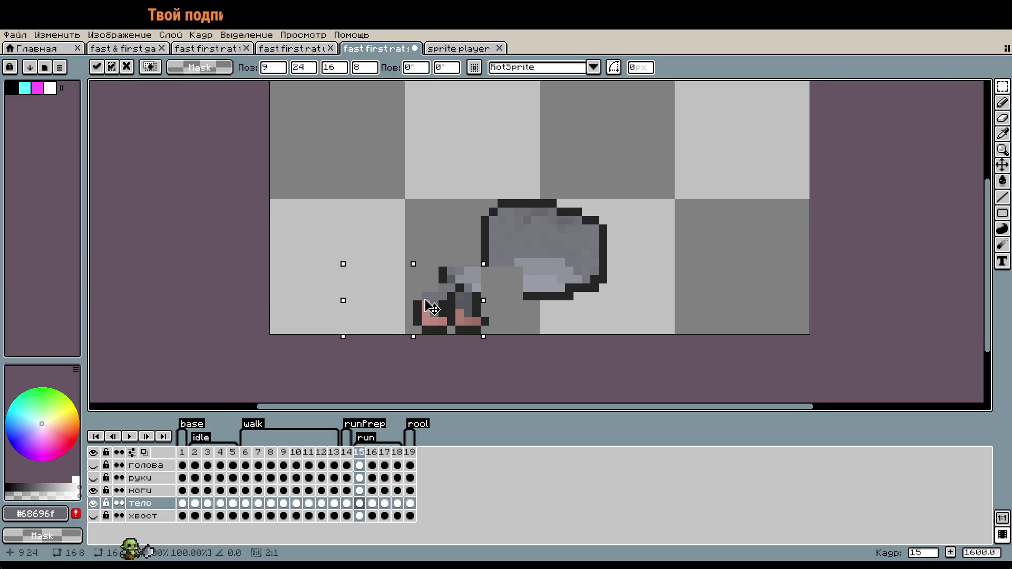
pyautogui.click(142, 489)
pyautogui.moveTo(473, 317); pyautogui.dragTo(423, 324)
pyautogui.moveTo(374, 234); pyautogui.dragTo(533, 337)
pyautogui.moveTo(490, 311); pyautogui.dragTo(395, 311)
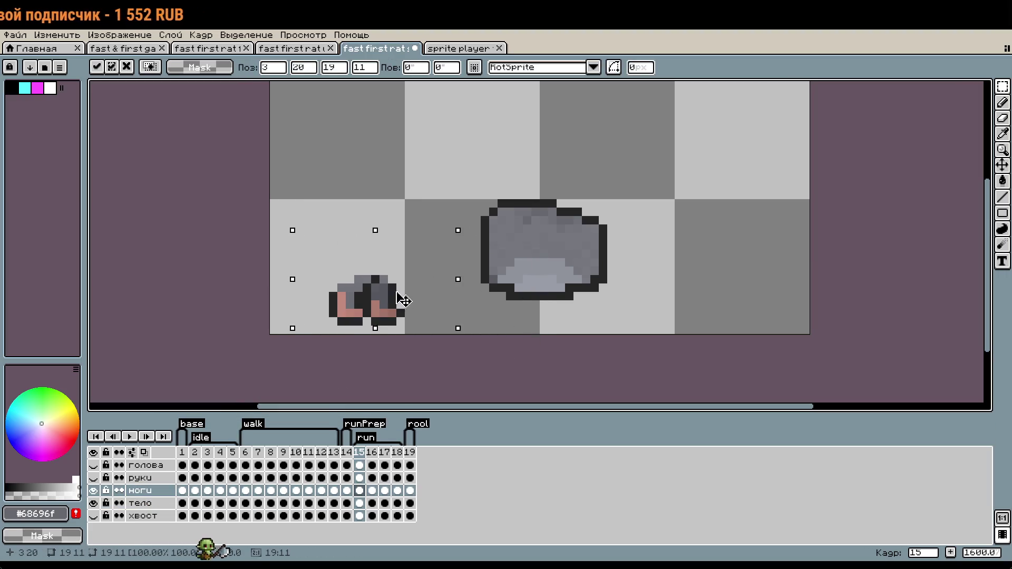
pyautogui.hotkey('ctrl', 'd')
# Show the голова layer and transform the head over to the right side.
pyautogui.click(94, 465)
pyautogui.click(142, 464)
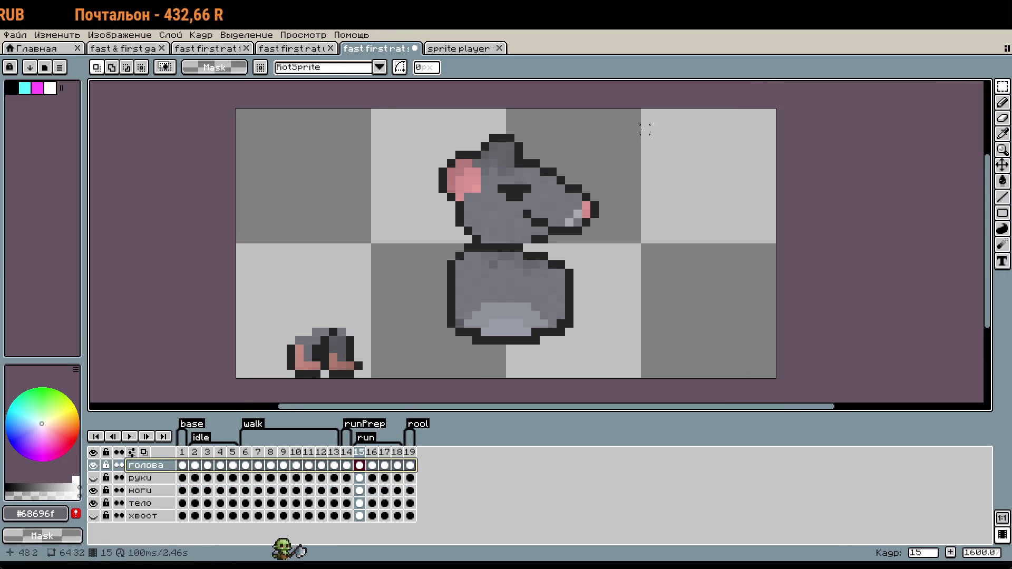
pyautogui.hotkey('ctrl', 't')
pyautogui.moveTo(575, 254)
pyautogui.mouseDown()
pyautogui.moveTo(743, 245)
pyautogui.moveTo(723, 245)
pyautogui.mouseUp()
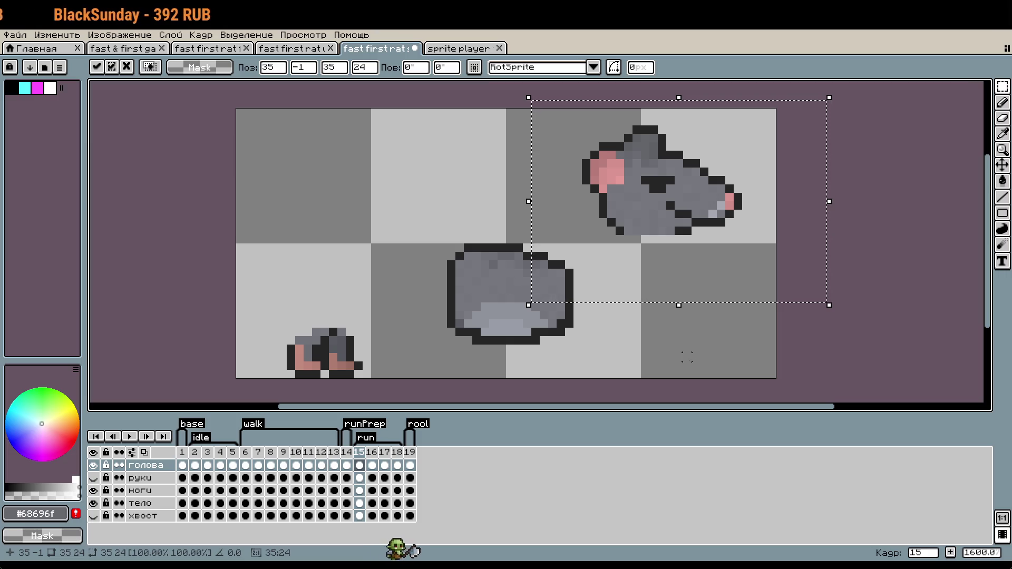
pyautogui.moveTo(726, 236)
pyautogui.mouseDown()
pyautogui.moveTo(717, 312)
pyautogui.moveTo(699, 299)
pyautogui.moveTo(730, 231)
pyautogui.mouseUp()
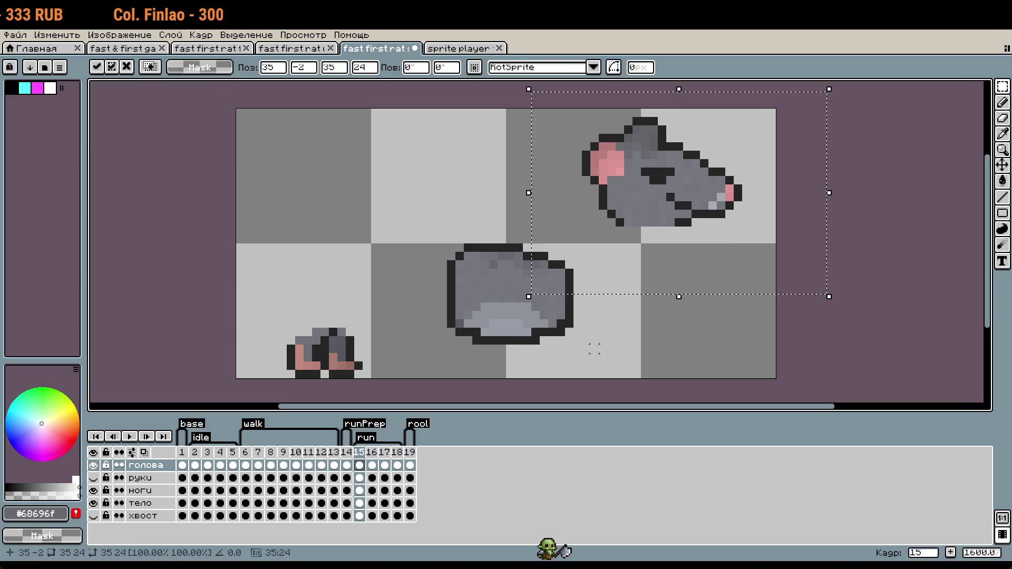
pyautogui.press('Return')
# Show the хвост layer and move the tail up and left.
pyautogui.click(93, 515)
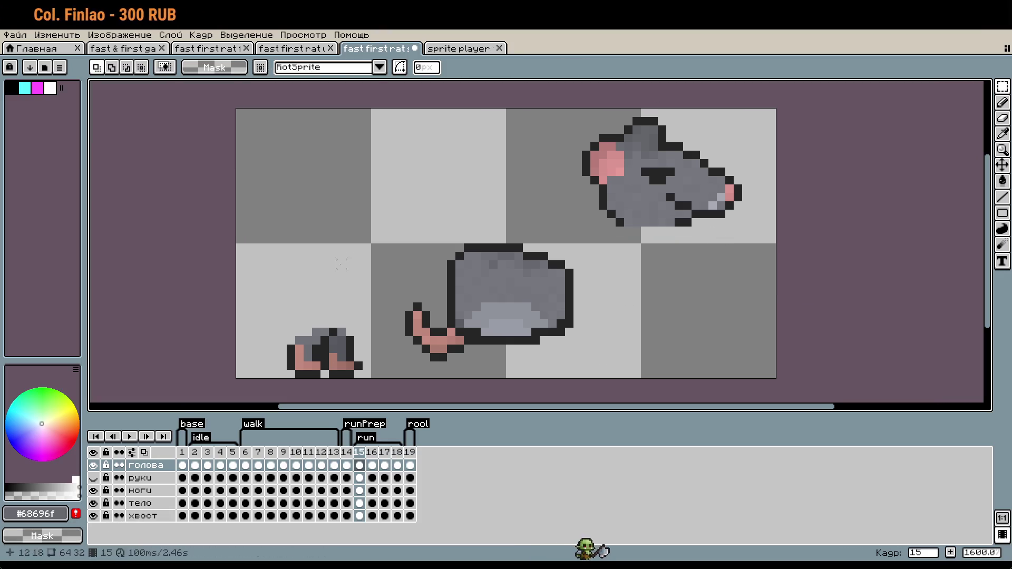
pyautogui.moveTo(348, 259); pyautogui.dragTo(544, 375)
pyautogui.click(153, 515)
pyautogui.moveTo(485, 306)
pyautogui.mouseDown()
pyautogui.moveTo(402, 193)
pyautogui.moveTo(369, 184)
pyautogui.mouseUp()
pyautogui.hotkey('ctrl', 'd')
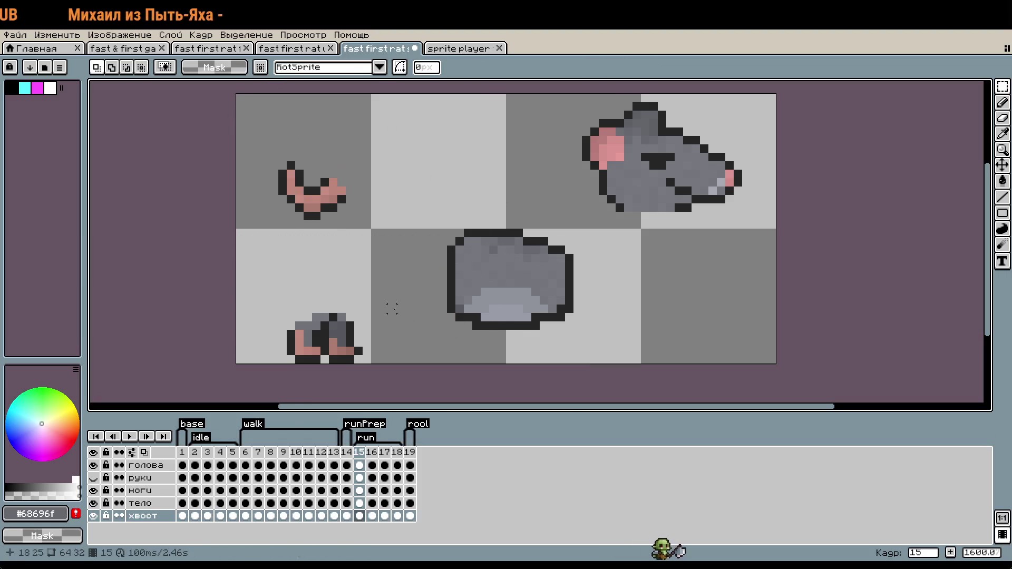
# Show the руки layer and move the arm up onto the upper tile.
pyautogui.click(140, 478)
pyautogui.click(93, 478)
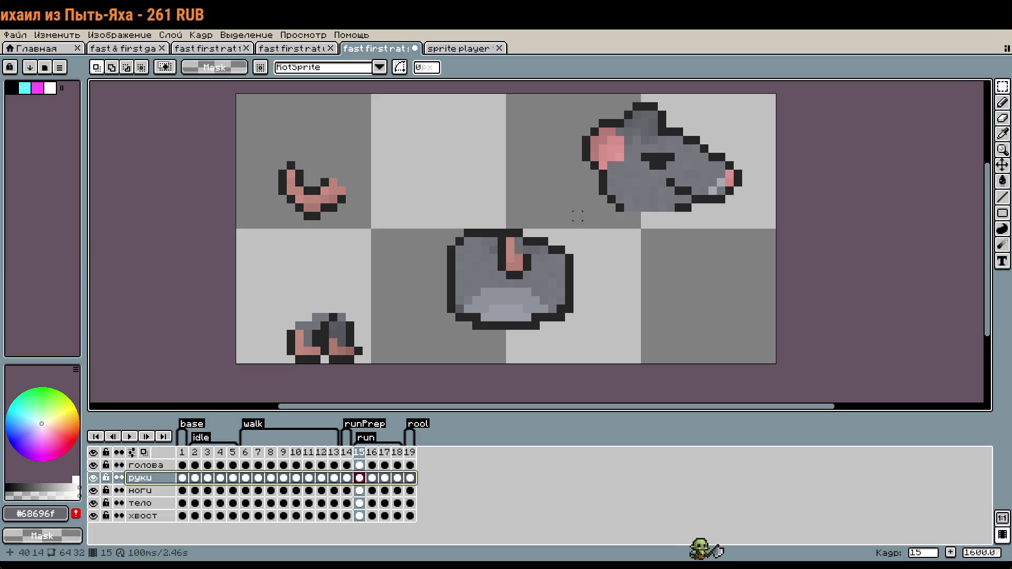
pyautogui.moveTo(560, 318); pyautogui.dragTo(501, 230)
pyautogui.hotkey('ctrl', 'd')
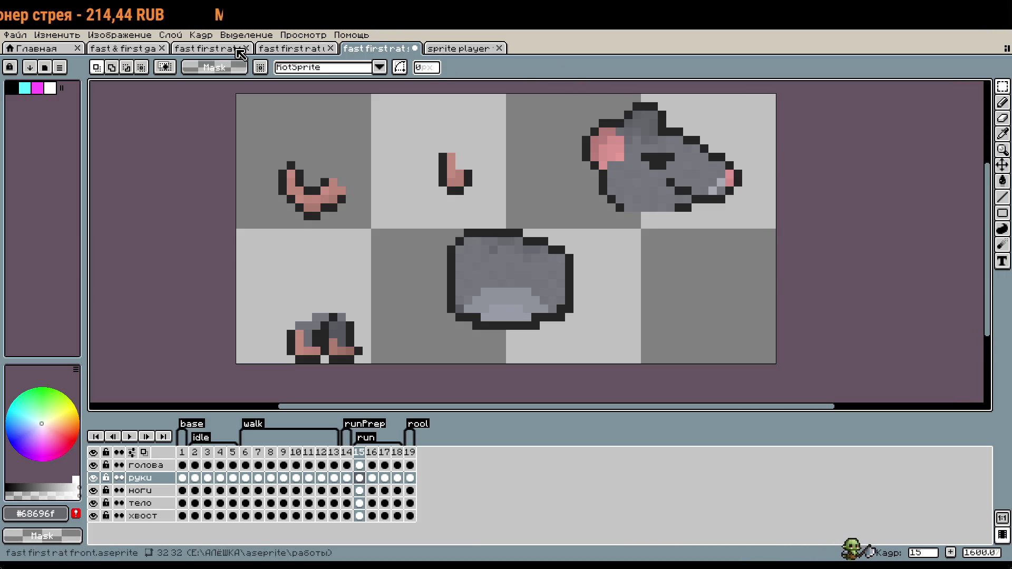
# Close the sprite player, zoom in on the rat references in the game tab, then return to the parts sprite.
pyautogui.click(499, 48)
pyautogui.click(123, 48)
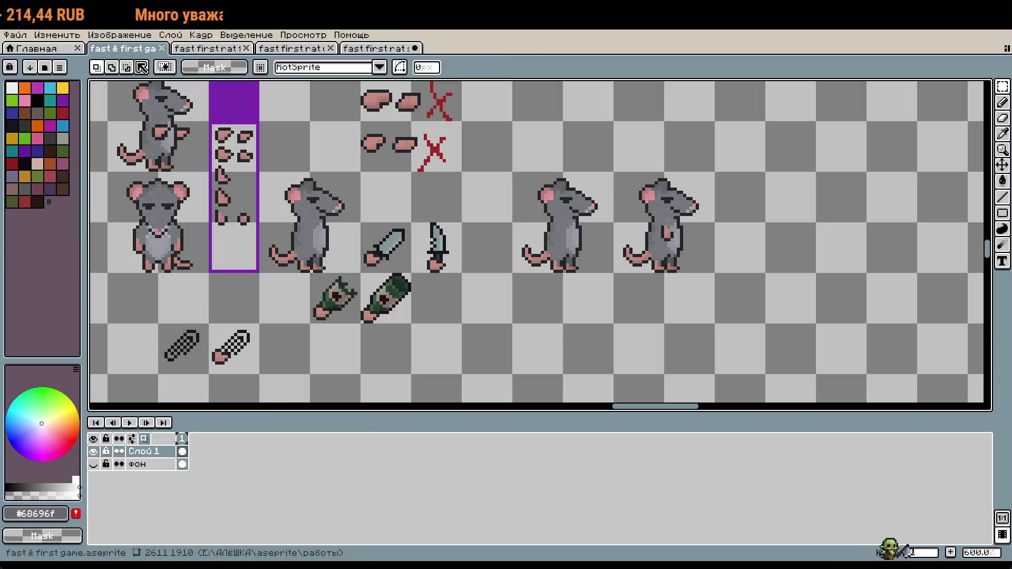
pyautogui.scroll(10, 535, 243)
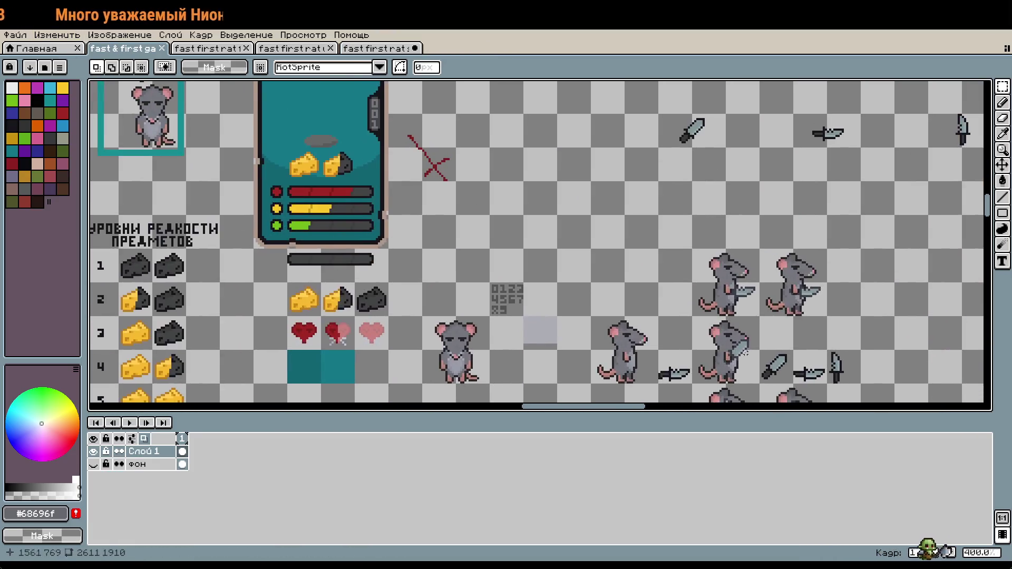
pyautogui.scroll(5, 781, 387)
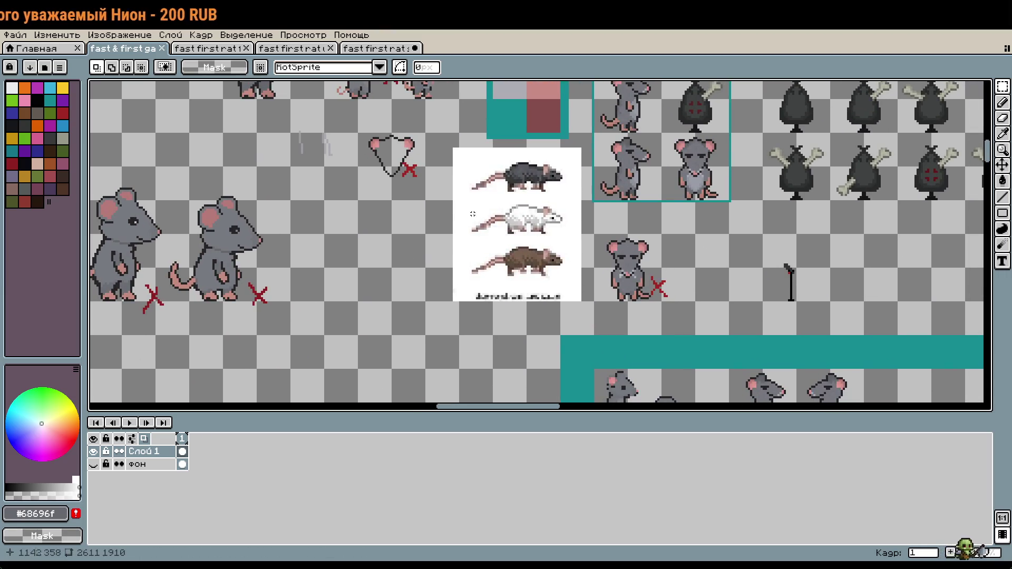
pyautogui.scroll(2, 644, 154)
pyautogui.moveTo(644, 154); pyautogui.dragTo(622, 196)
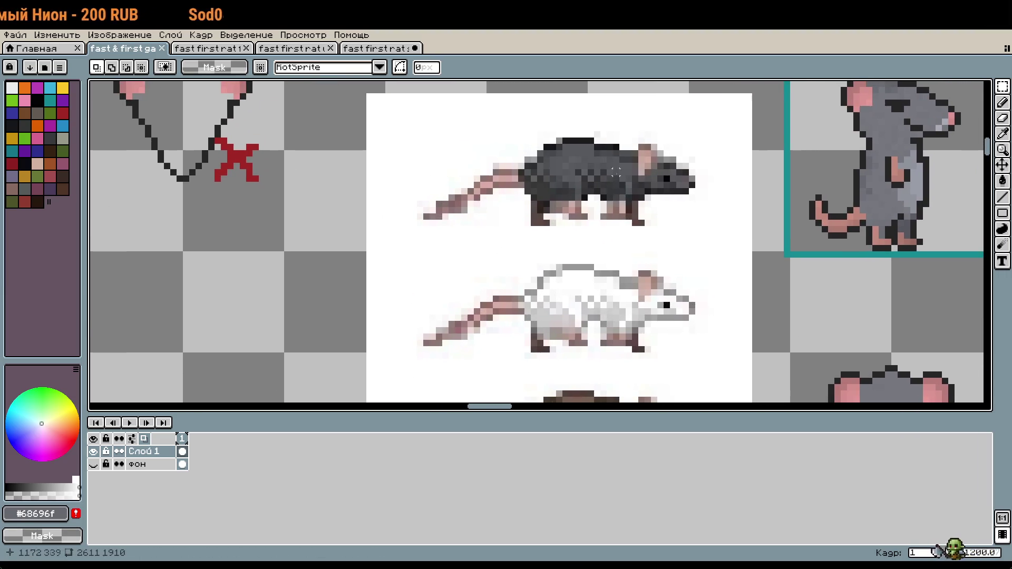
pyautogui.scroll(1, 653, 158)
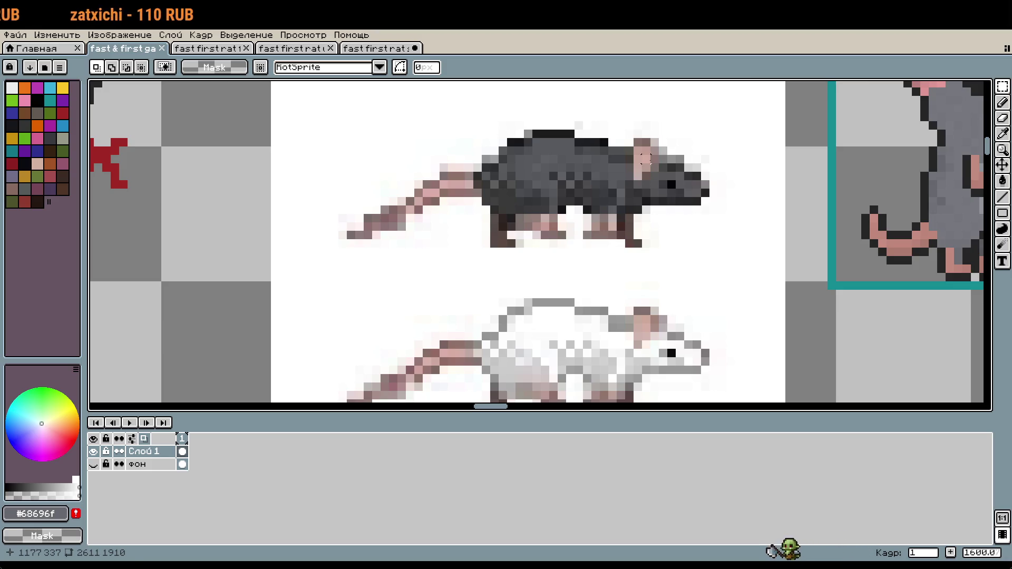
pyautogui.click(368, 48)
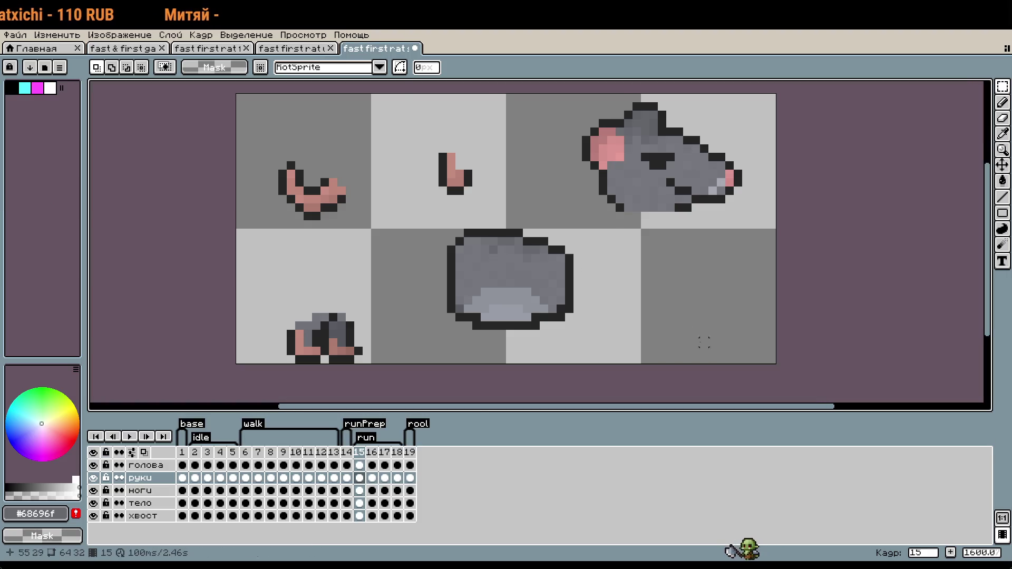
# Pick the head's dark outline colour and pencil an outline row under the rat head.
pyautogui.scroll(3, 687, 210)
pyautogui.press('i')
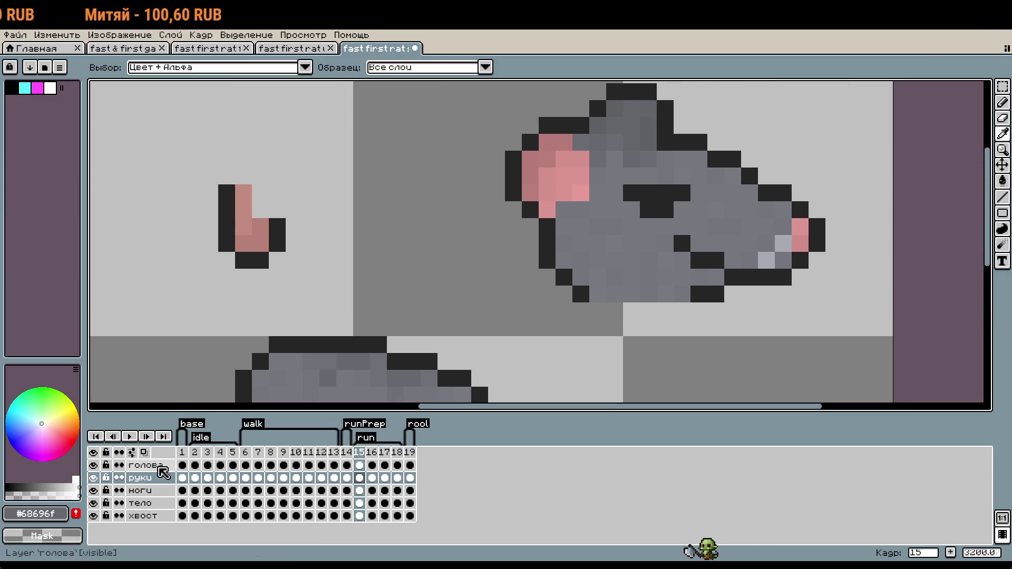
pyautogui.click(153, 466)
pyautogui.click(712, 292)
pyautogui.press('b')
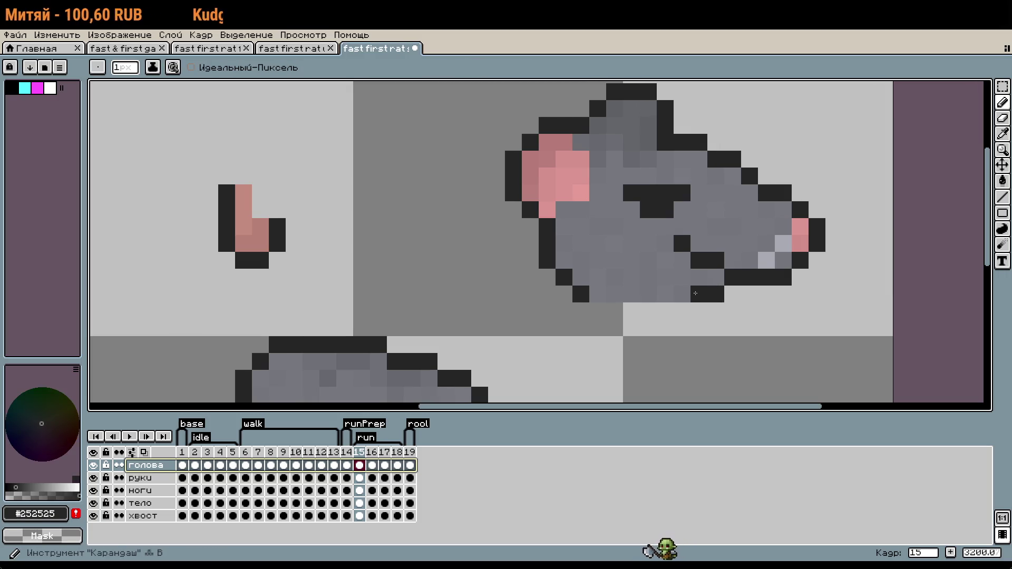
pyautogui.moveTo(687, 305); pyautogui.dragTo(596, 311)
# Extend the dark outline under the head and add one pixel below it.
pyautogui.scroll(-1, 789, 343)
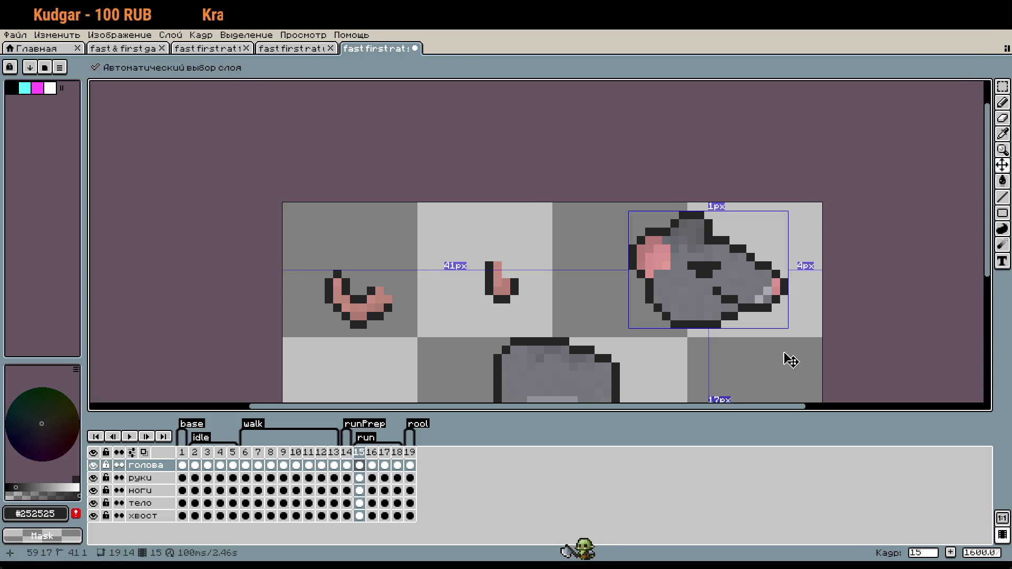
pyautogui.scroll(1, 719, 324)
pyautogui.scroll(1, 714, 316)
pyautogui.moveTo(680, 324); pyautogui.dragTo(609, 324)
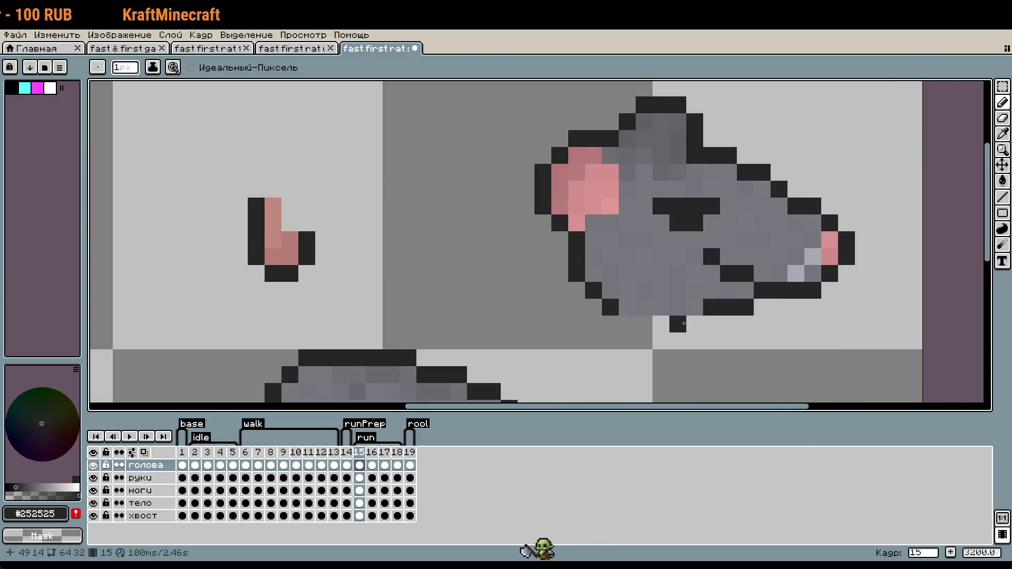
pyautogui.click(678, 342)
# Move the rat head down onto the body.
pyautogui.scroll(-1, 685, 326)
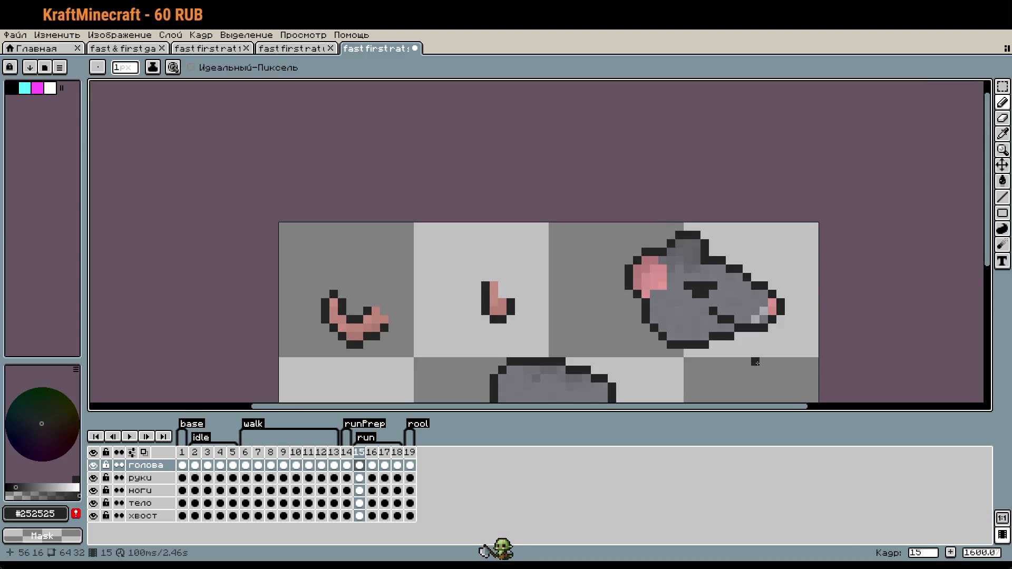
pyautogui.scroll(1, 641, 329)
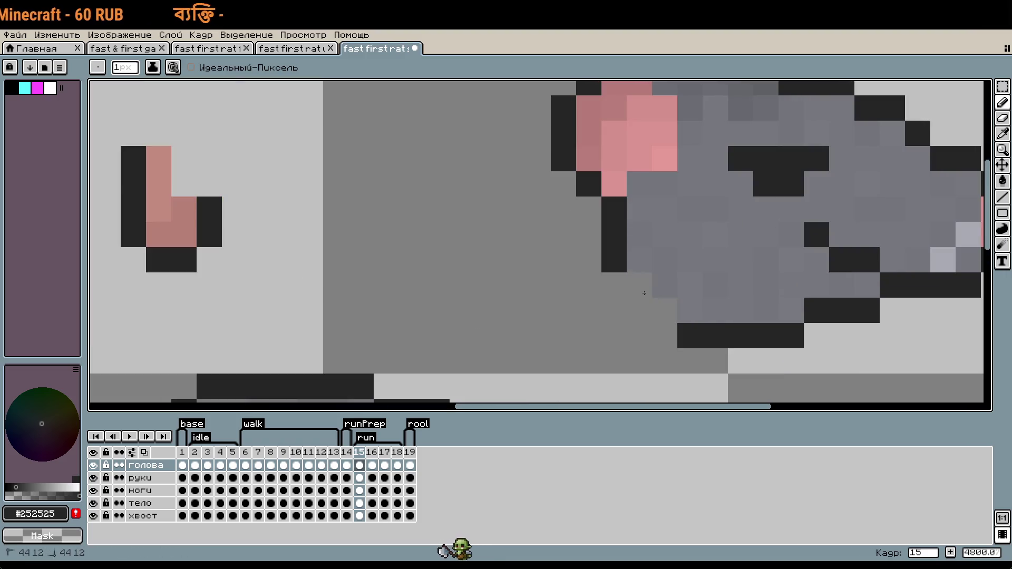
pyautogui.scroll(-1, 809, 357)
pyautogui.scroll(1, 811, 358)
pyautogui.scroll(-1, 580, 206)
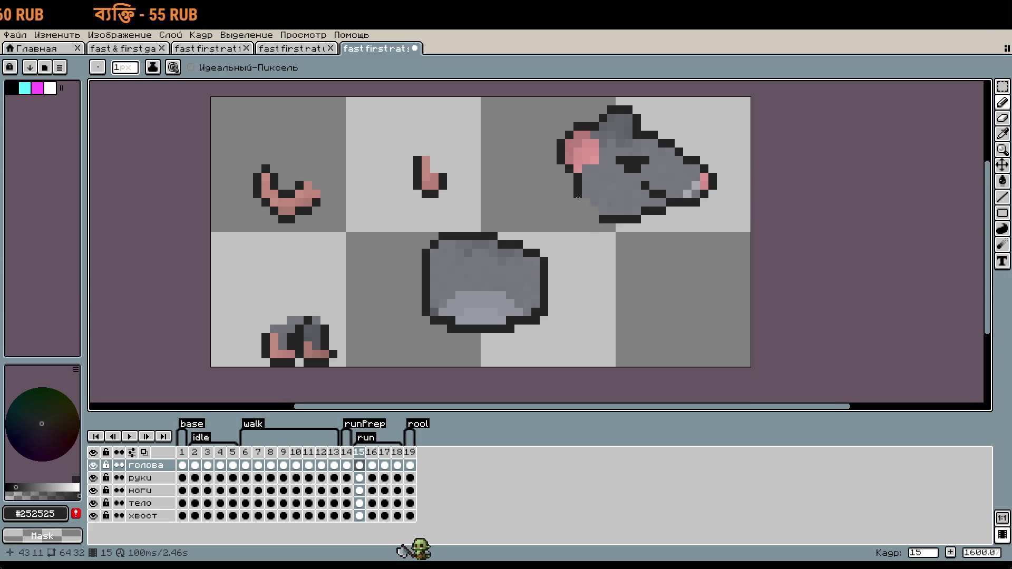
pyautogui.press('ctrl')
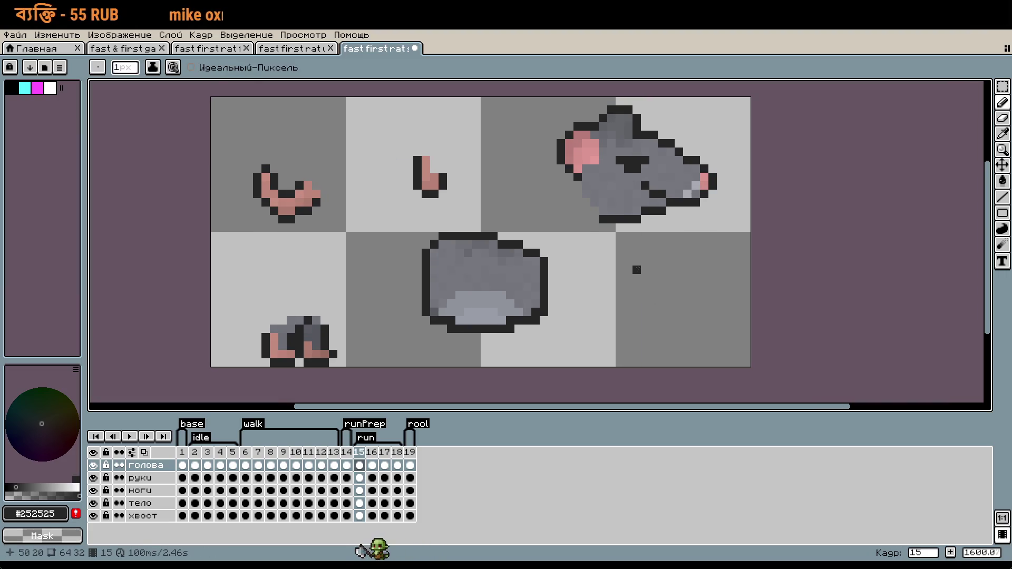
pyautogui.moveTo(711, 207)
pyautogui.mouseDown()
pyautogui.moveTo(670, 274)
pyautogui.moveTo(642, 291)
pyautogui.mouseUp()
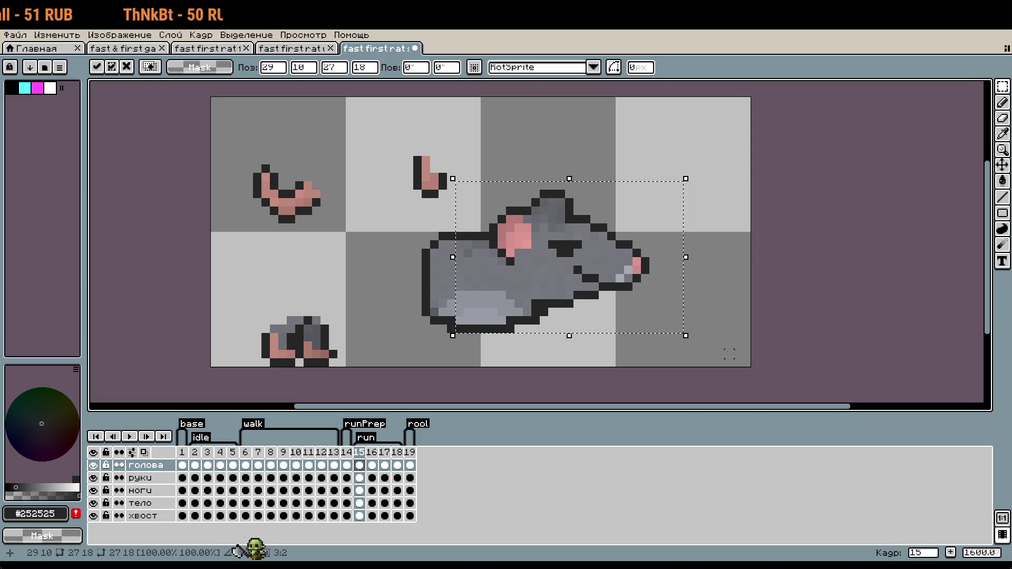
# Undo the first attempt, place the head down-left onto the body's front, and close the Home tab.
pyautogui.hotkey('ctrl', 'z')
pyautogui.hotkey('ctrl', 'z')
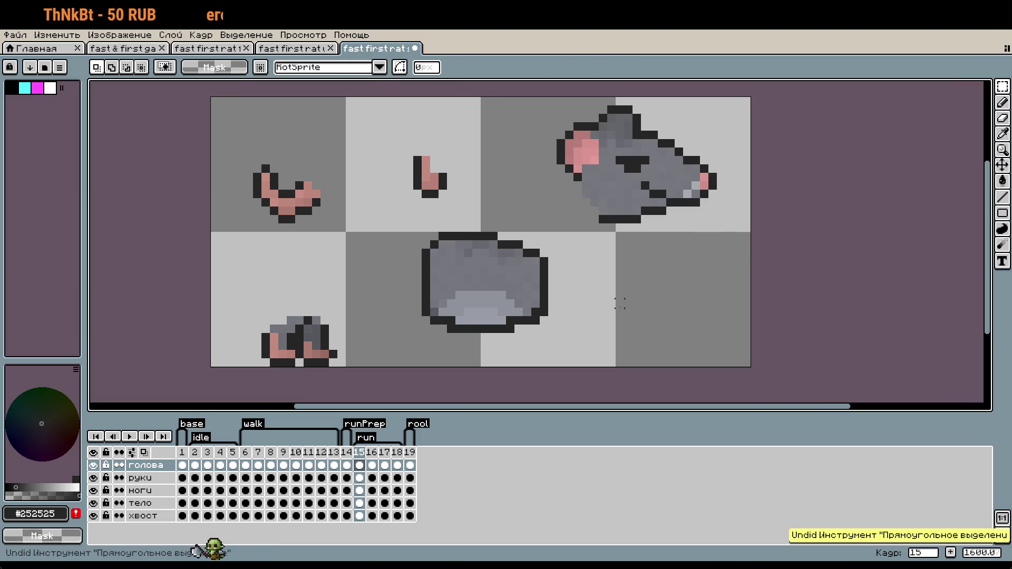
pyautogui.moveTo(527, 101); pyautogui.dragTo(748, 263)
pyautogui.moveTo(709, 195)
pyautogui.mouseDown()
pyautogui.moveTo(640, 297)
pyautogui.moveTo(648, 304)
pyautogui.moveTo(640, 295)
pyautogui.mouseUp()
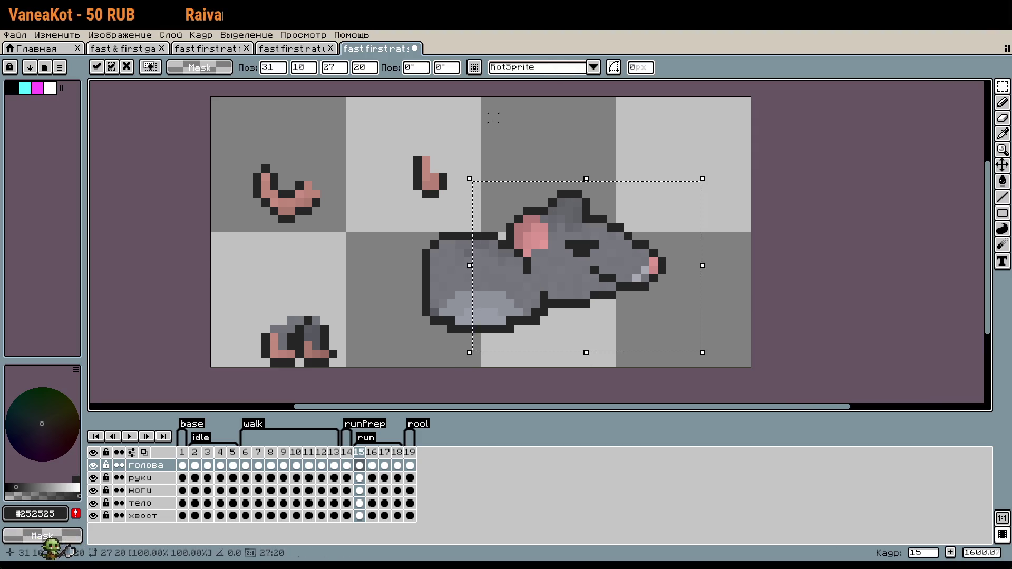
pyautogui.click(77, 48)
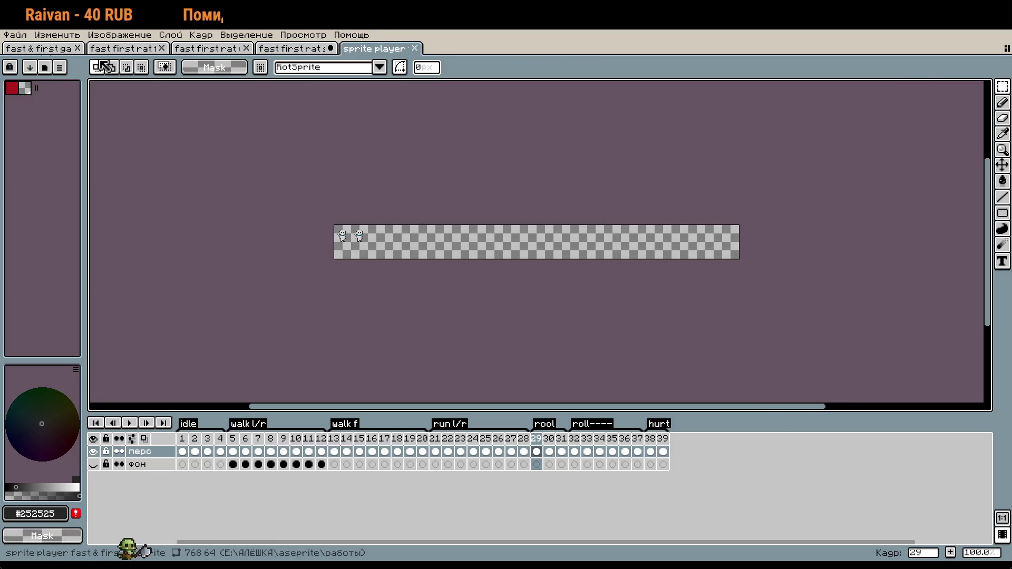
# Close the sprite player, compare with the reference sheet, and marquee a strip along the dark rat's back.
pyautogui.click(415, 48)
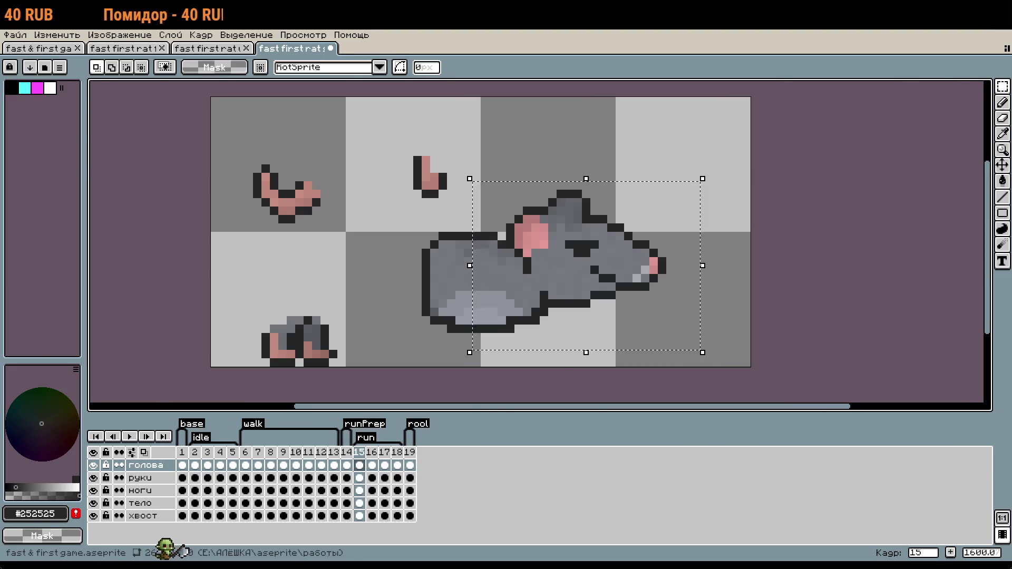
pyautogui.click(46, 51)
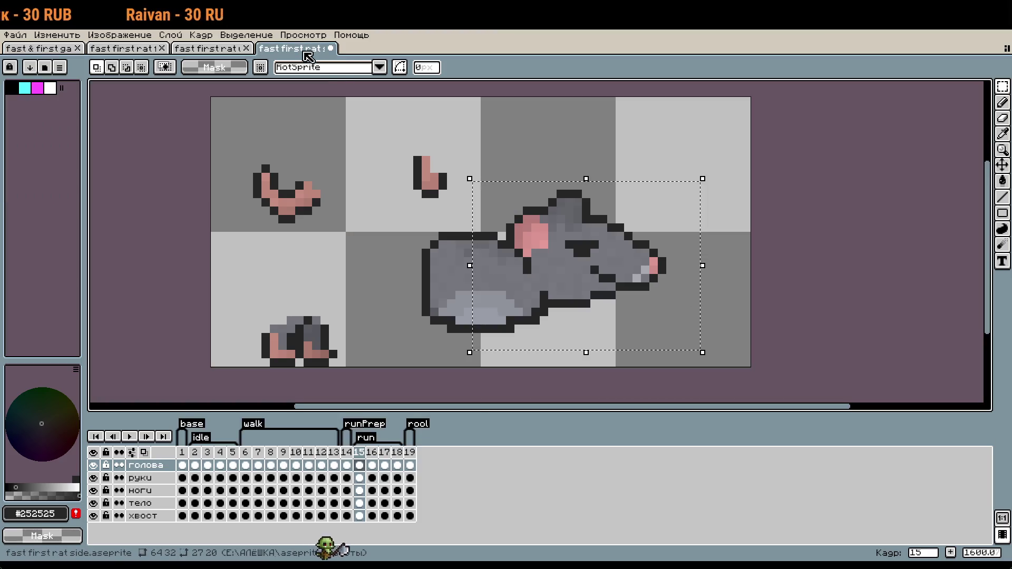
pyautogui.click(293, 48)
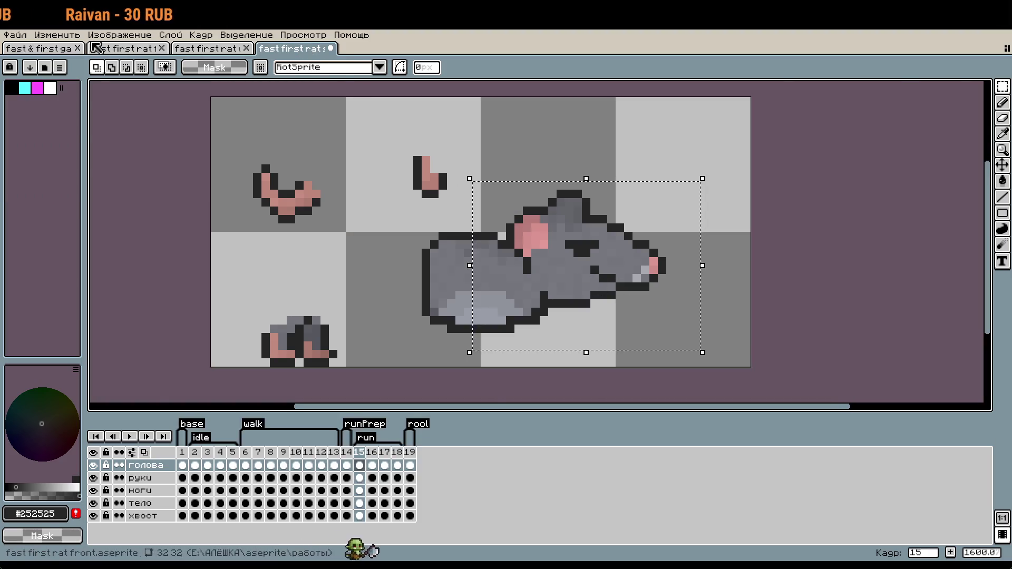
pyautogui.hotkey('ctrl', 'Tab')
pyautogui.moveTo(496, 118); pyautogui.dragTo(720, 166)
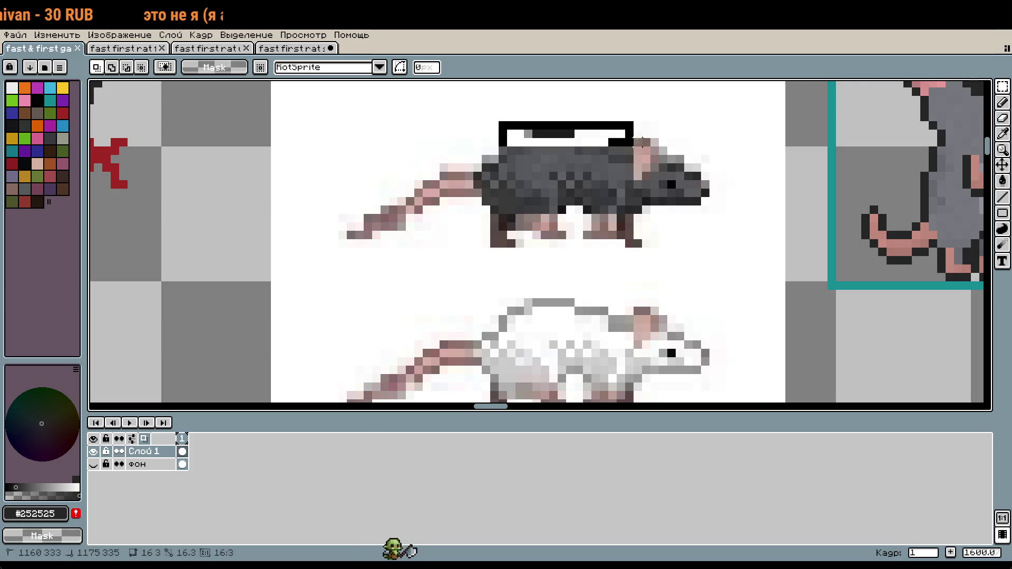
# Test selections on the dark rat, undo a trial stroke on the white rat, and return to the parts sprite.
pyautogui.moveTo(508, 140); pyautogui.dragTo(532, 142)
pyautogui.moveTo(607, 137); pyautogui.dragTo(704, 181)
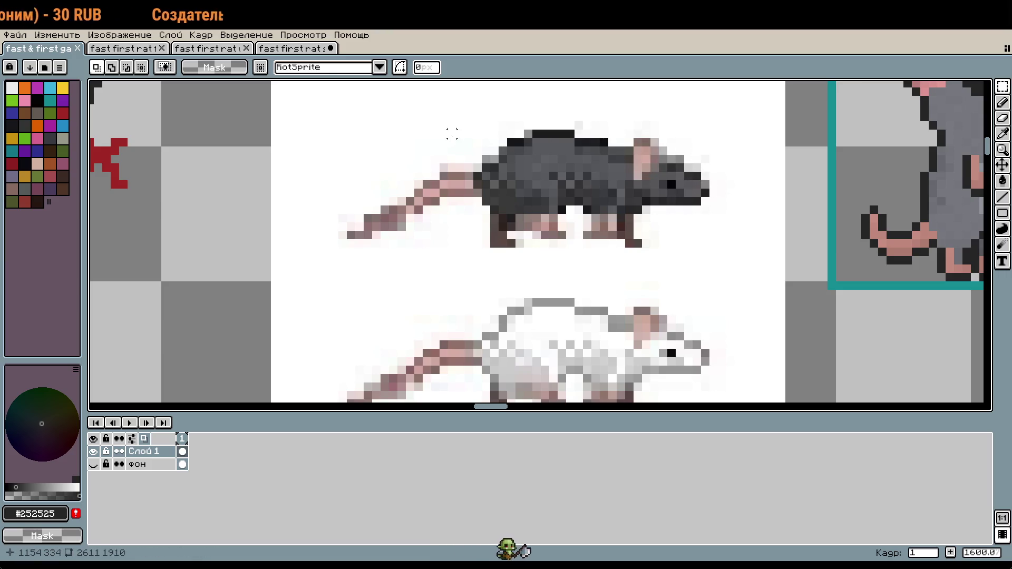
pyautogui.press('b')
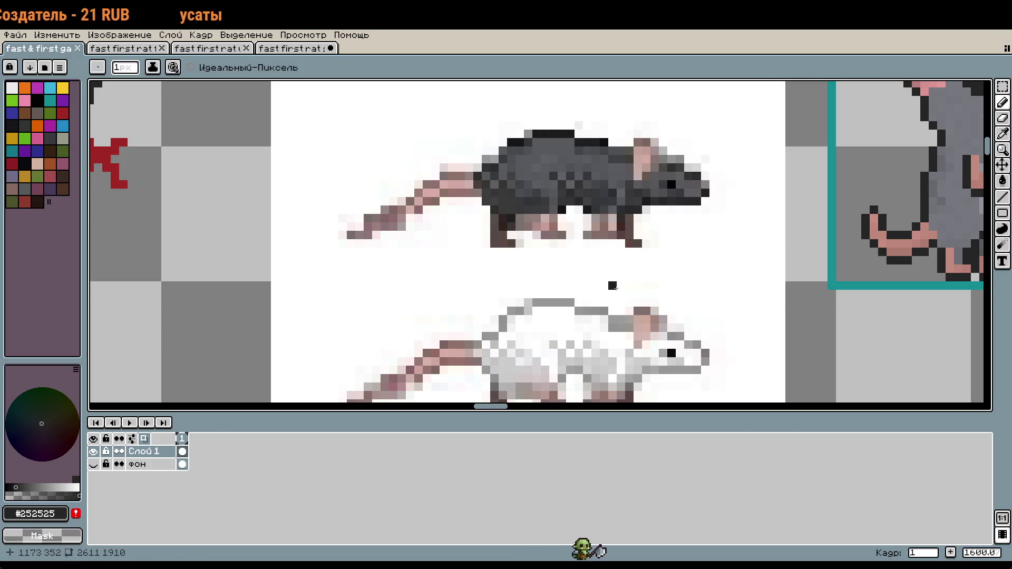
pyautogui.moveTo(631, 262); pyautogui.dragTo(599, 181)
pyautogui.scroll(2, 598, 181)
pyautogui.moveTo(572, 214); pyautogui.dragTo(566, 172)
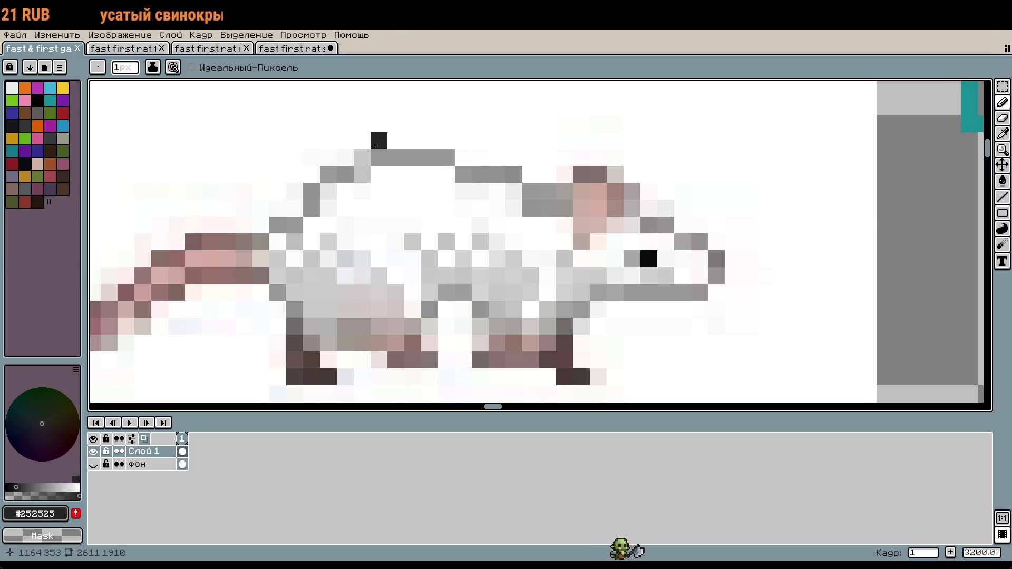
pyautogui.moveTo(377, 157); pyautogui.dragTo(708, 243)
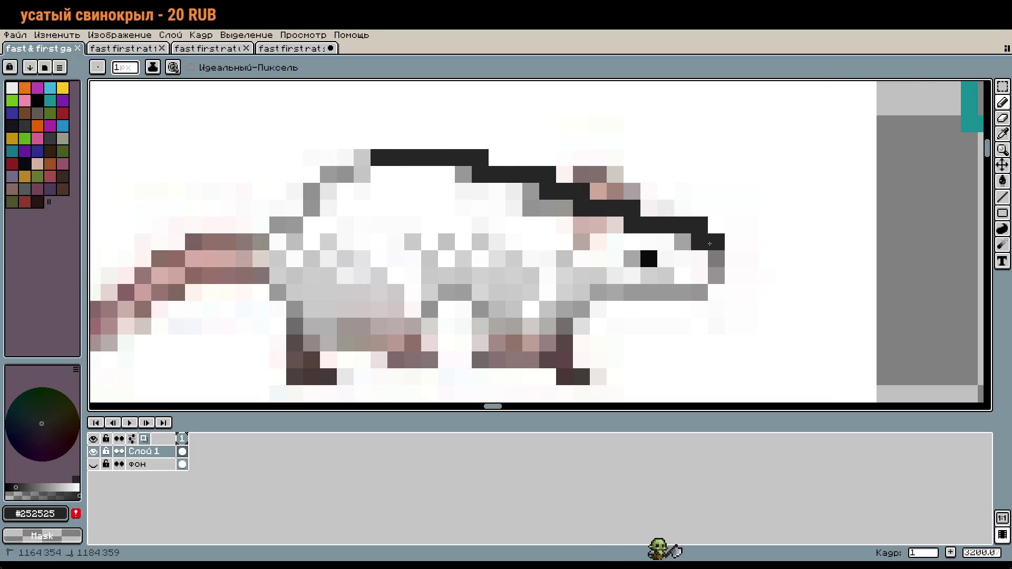
pyautogui.hotkey('ctrl', 'z')
pyautogui.click(301, 49)
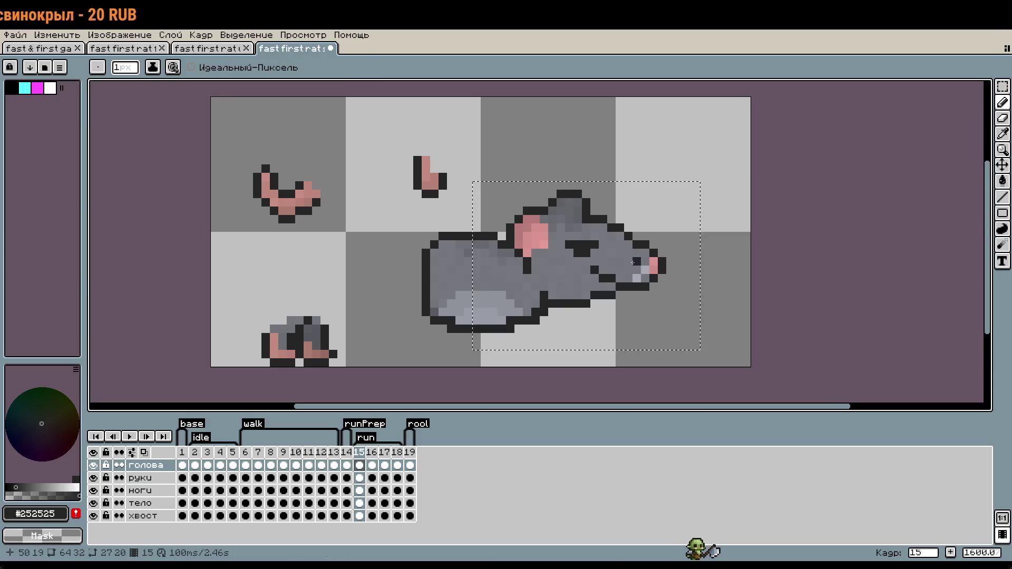
# Check the other rat documents, then try moving the head down and undo it back to its spot.
pyautogui.scroll(2, 643, 267)
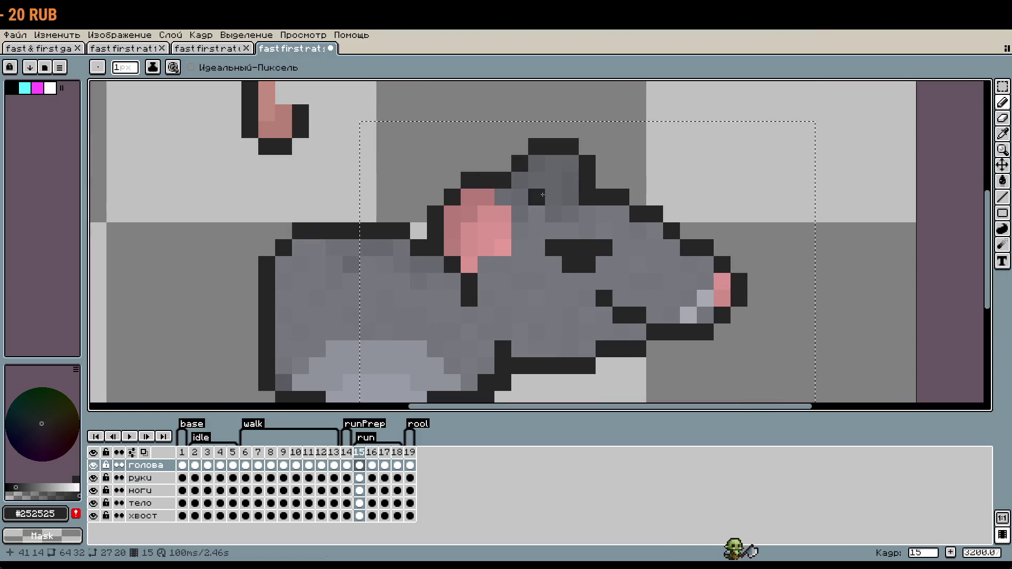
pyautogui.scroll(-2, 543, 195)
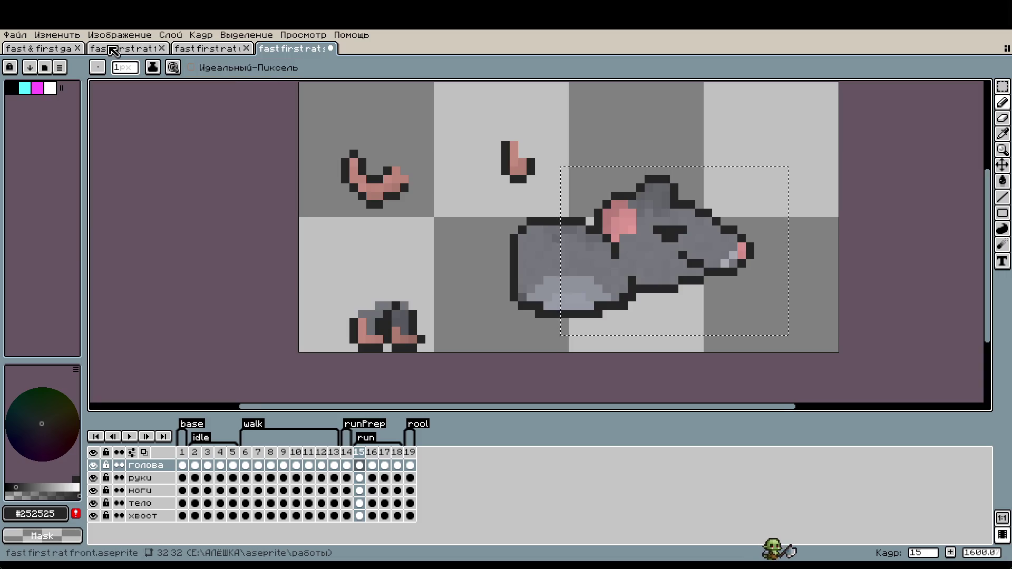
pyautogui.click(113, 49)
pyautogui.click(51, 49)
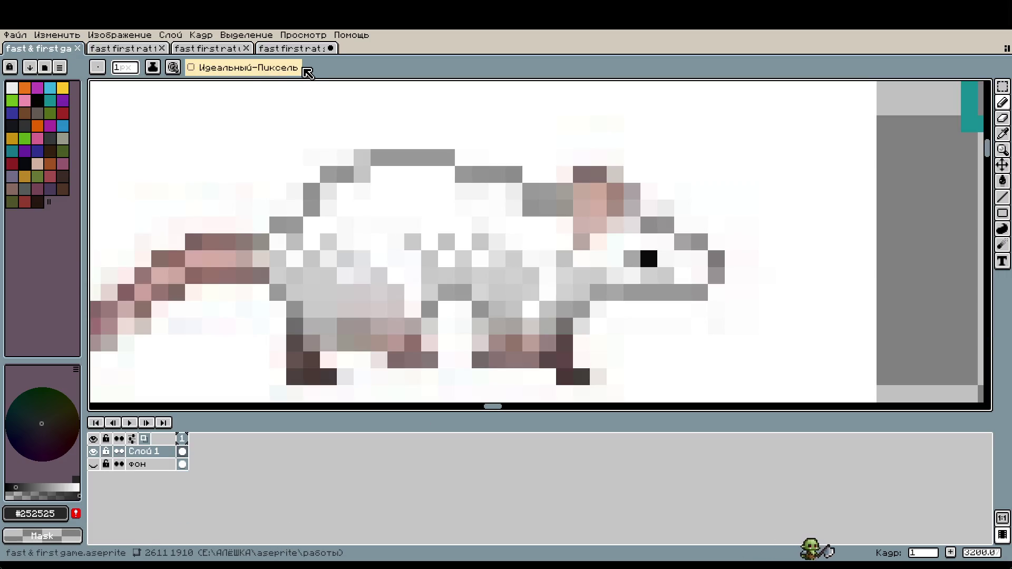
pyautogui.click(317, 49)
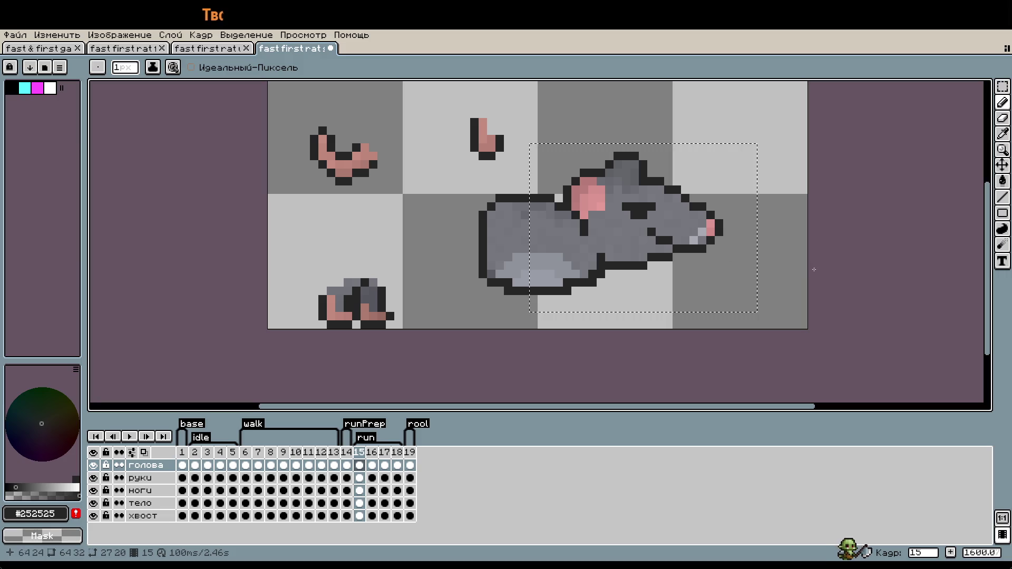
pyautogui.press('m')
pyautogui.moveTo(660, 220); pyautogui.dragTo(670, 273)
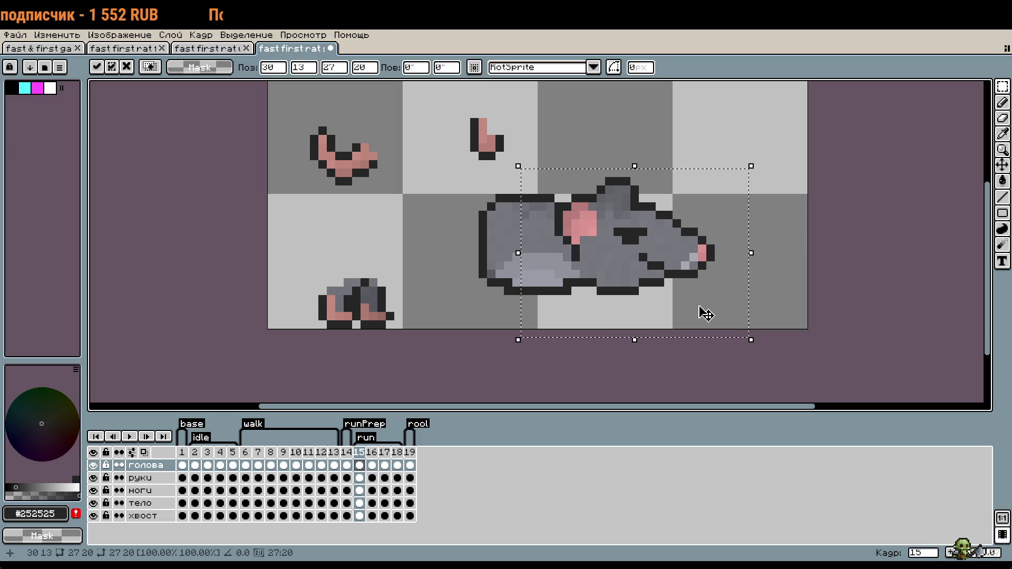
pyautogui.press('Escape')
pyautogui.hotkey('ctrl', 'z')
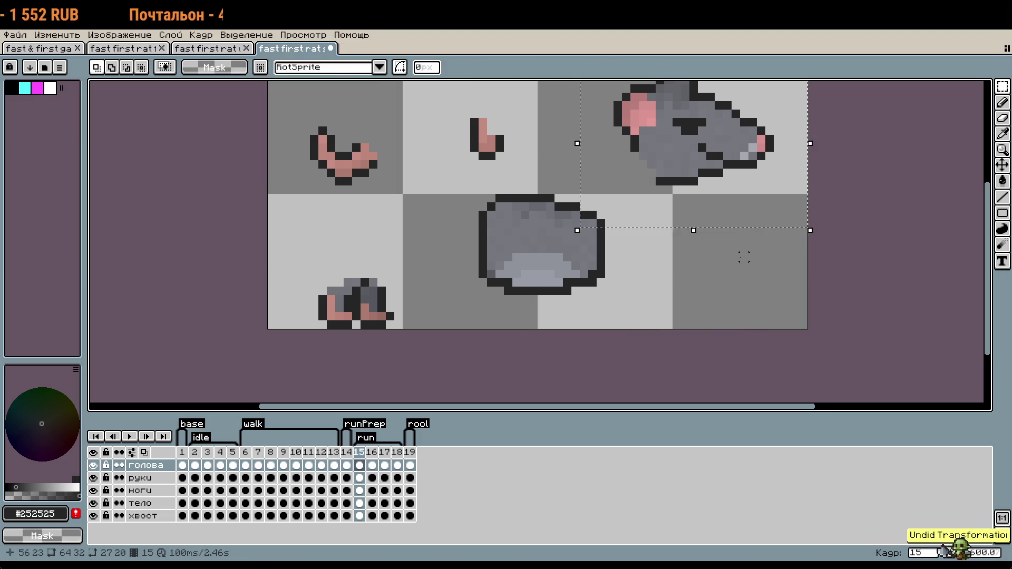
# Redraw a longer dark outline row along the head's underside with the Pencil.
pyautogui.scroll(3, 744, 257)
pyautogui.scroll(1, 645, 287)
pyautogui.press('b')
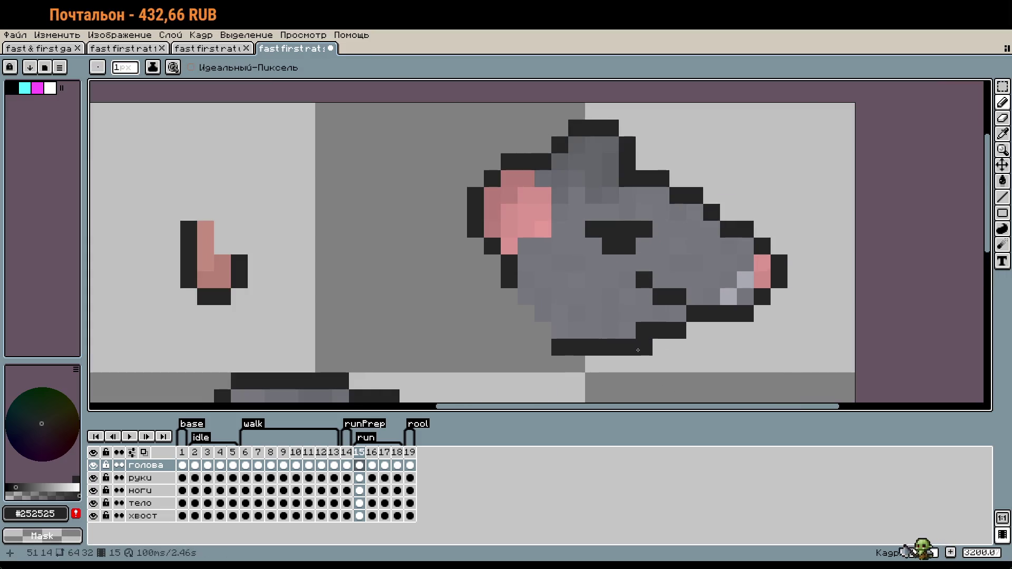
pyautogui.hotkey('ctrl', 'z')
pyautogui.click(597, 333)
pyautogui.moveTo(625, 334); pyautogui.dragTo(554, 330)
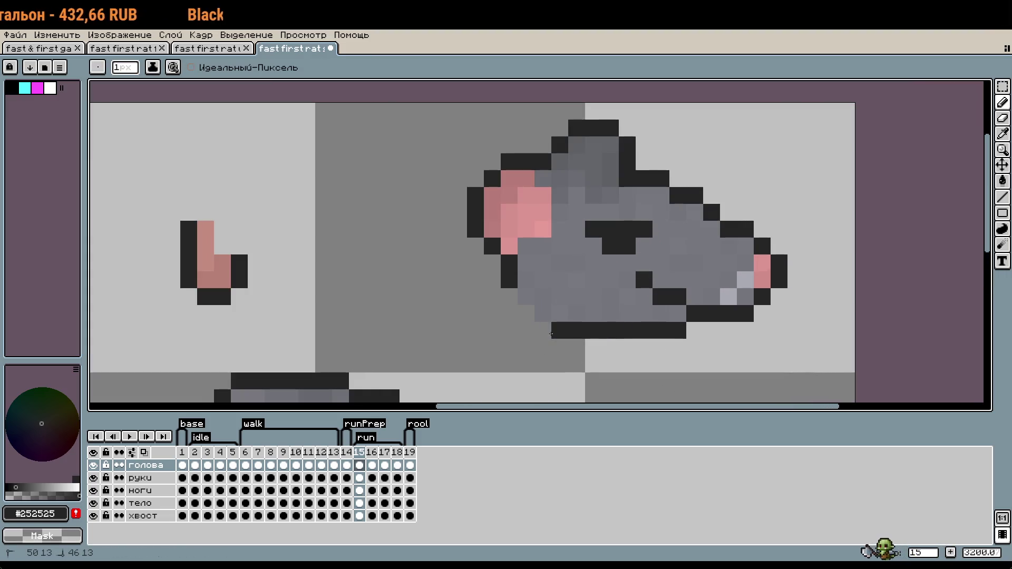
pyautogui.scroll(-4, 668, 329)
pyautogui.moveTo(696, 361); pyautogui.dragTo(696, 304)
pyautogui.scroll(3, 696, 304)
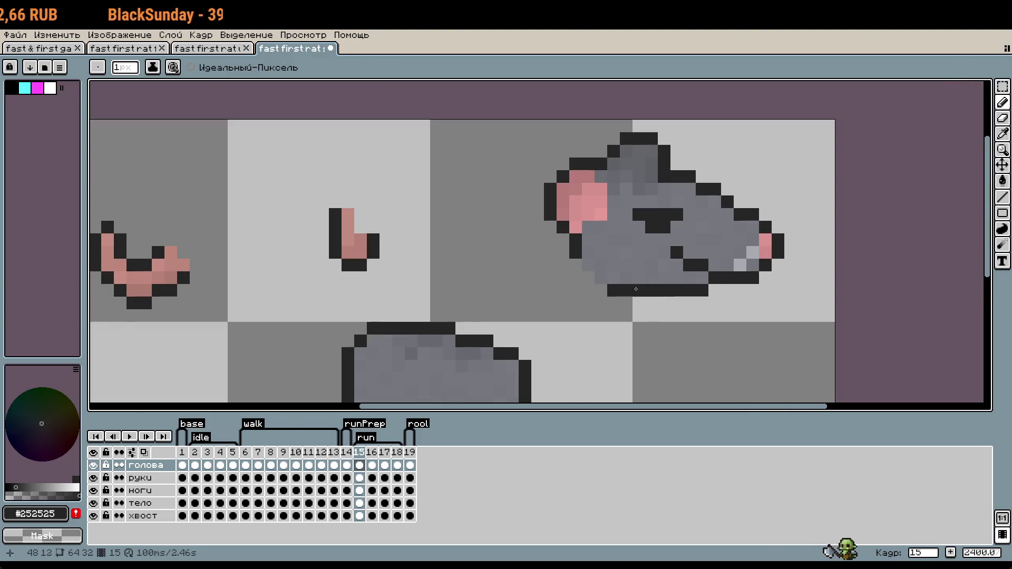
pyautogui.scroll(-2, 613, 289)
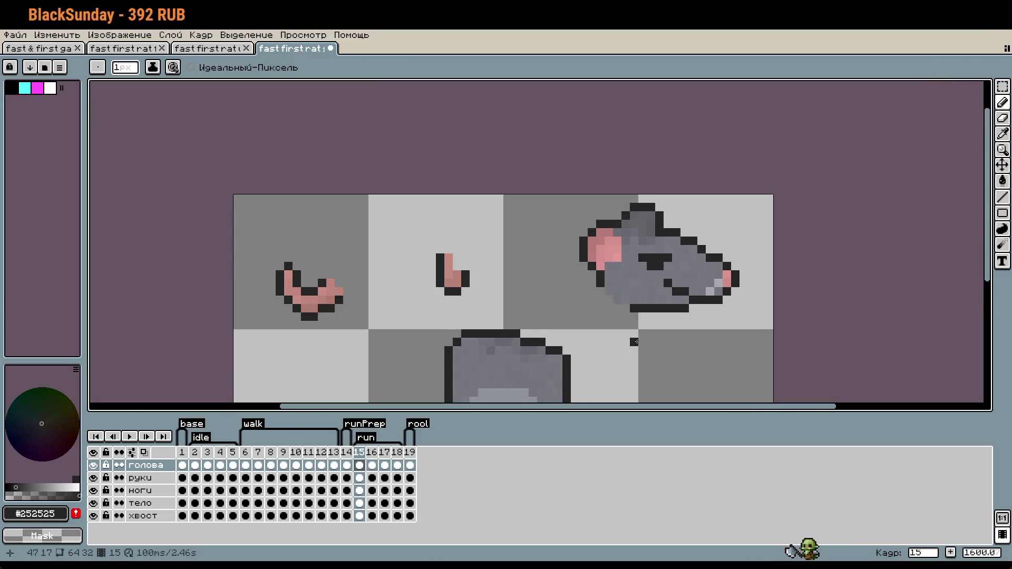
pyautogui.scroll(2, 641, 343)
pyautogui.scroll(-3, 619, 335)
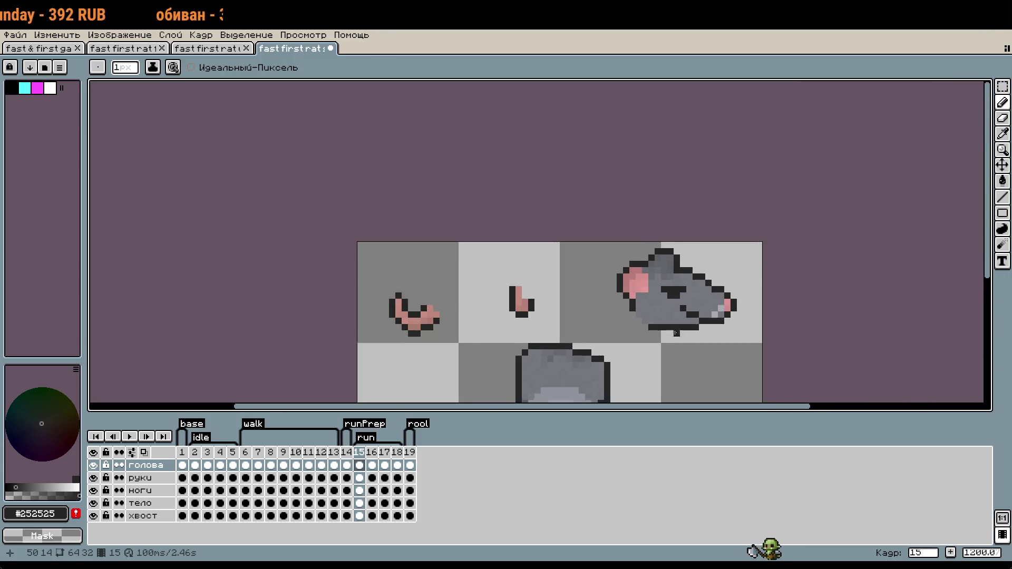
pyautogui.moveTo(619, 335); pyautogui.dragTo(664, 262)
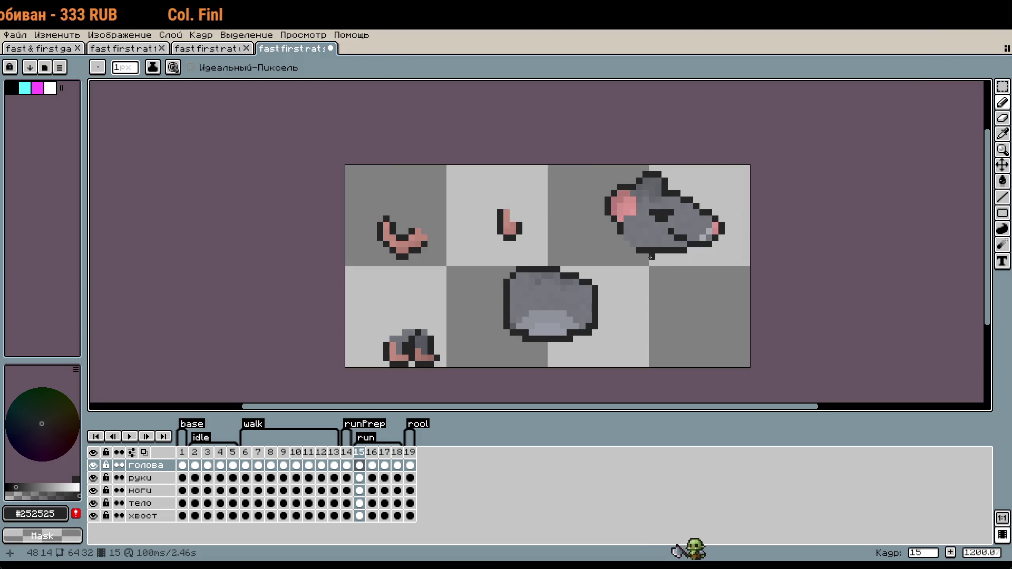
# Marquee-select the top of the rat head and lower it by one pixel.
pyautogui.press('m')
pyautogui.scroll(4, 684, 198)
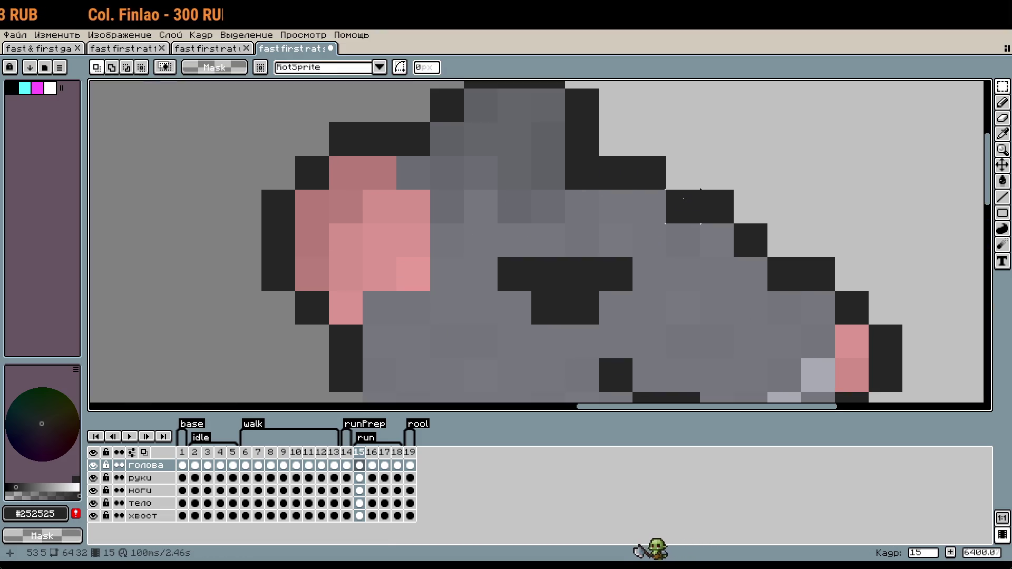
pyautogui.scroll(-1, 648, 173)
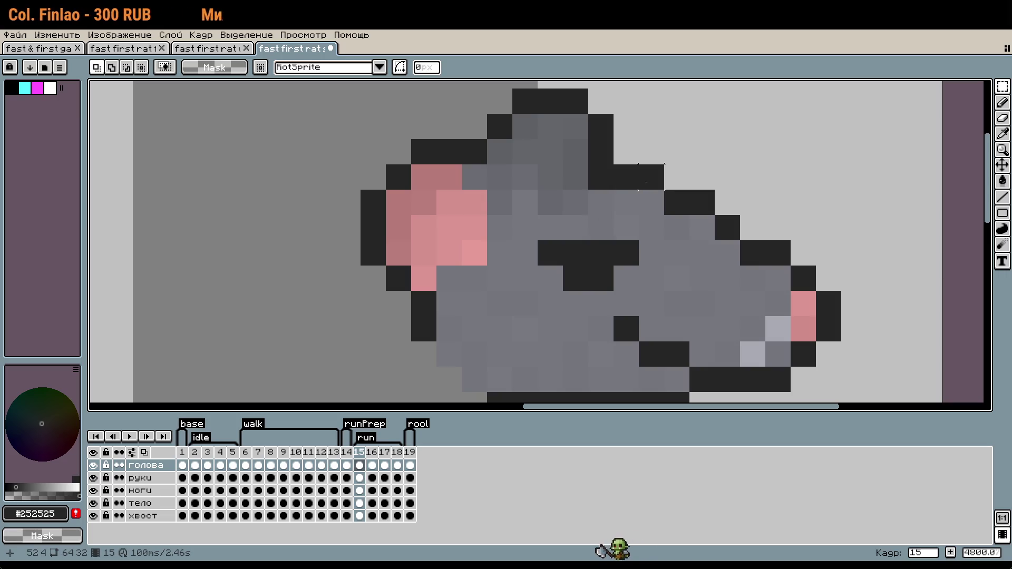
pyautogui.moveTo(651, 177); pyautogui.dragTo(287, 91)
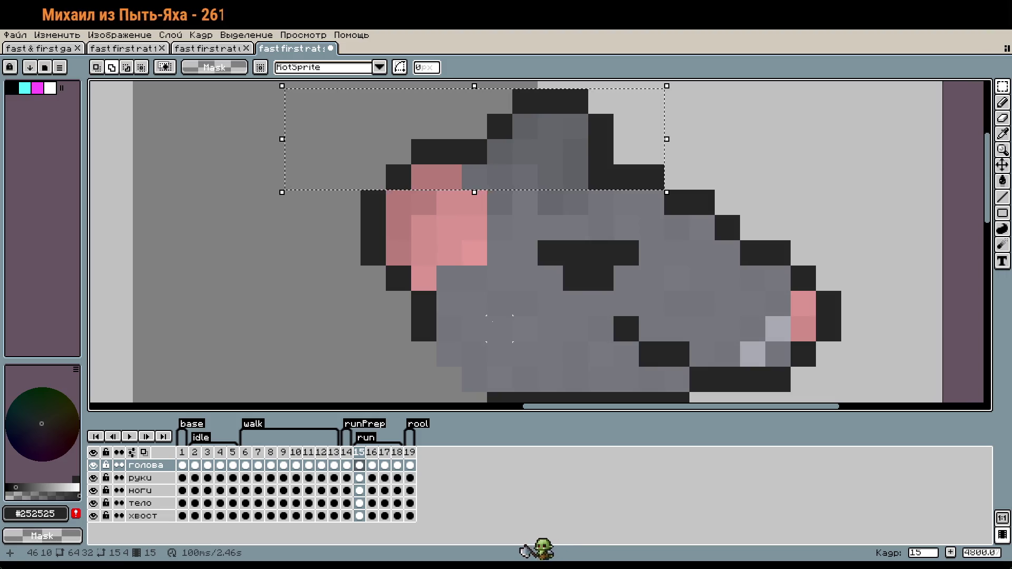
pyautogui.press('Down')
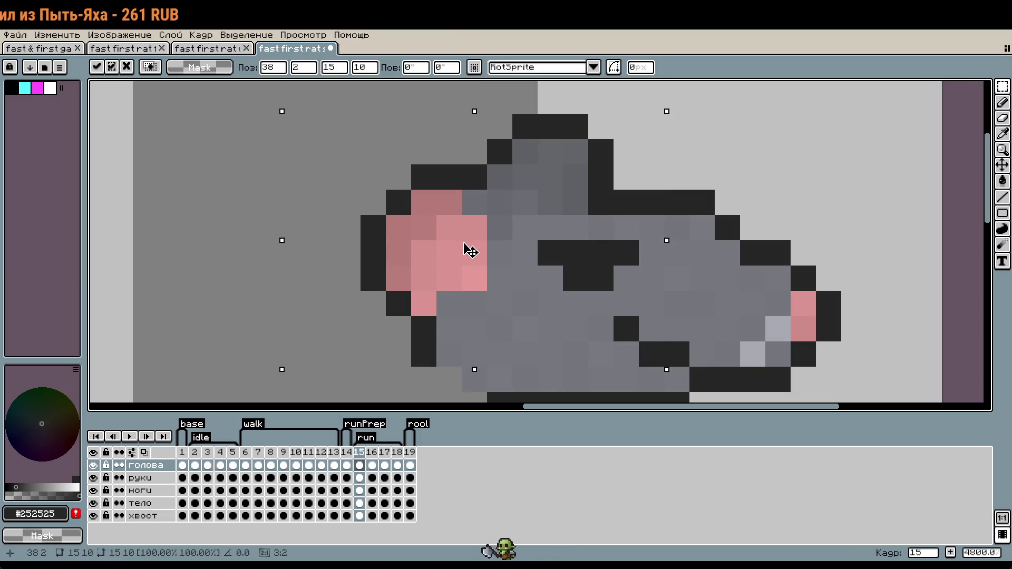
pyautogui.press('Return')
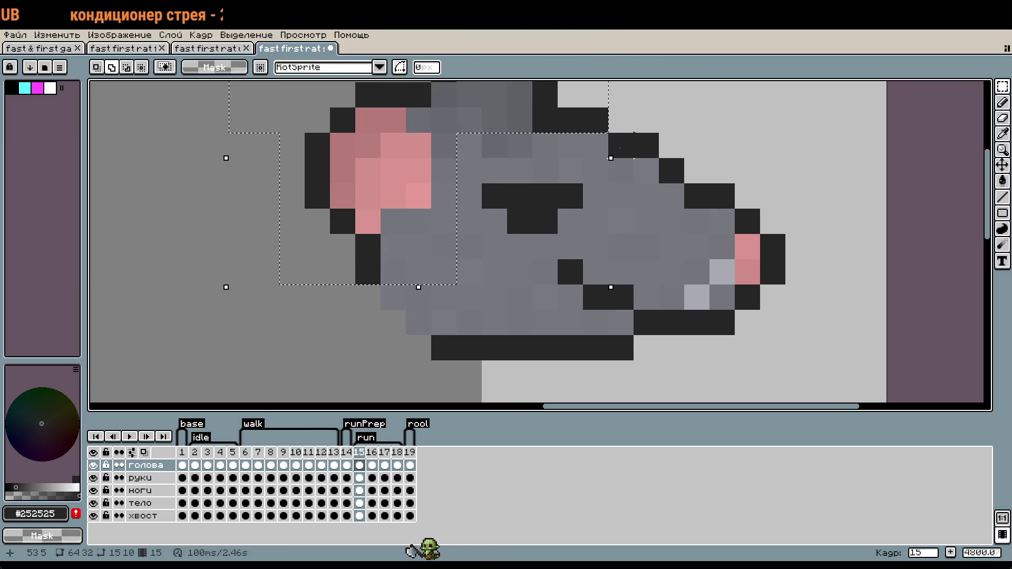
# Add one more outline pixel to the head-top selection, test its position, and commit it.
pyautogui.click(646, 145)
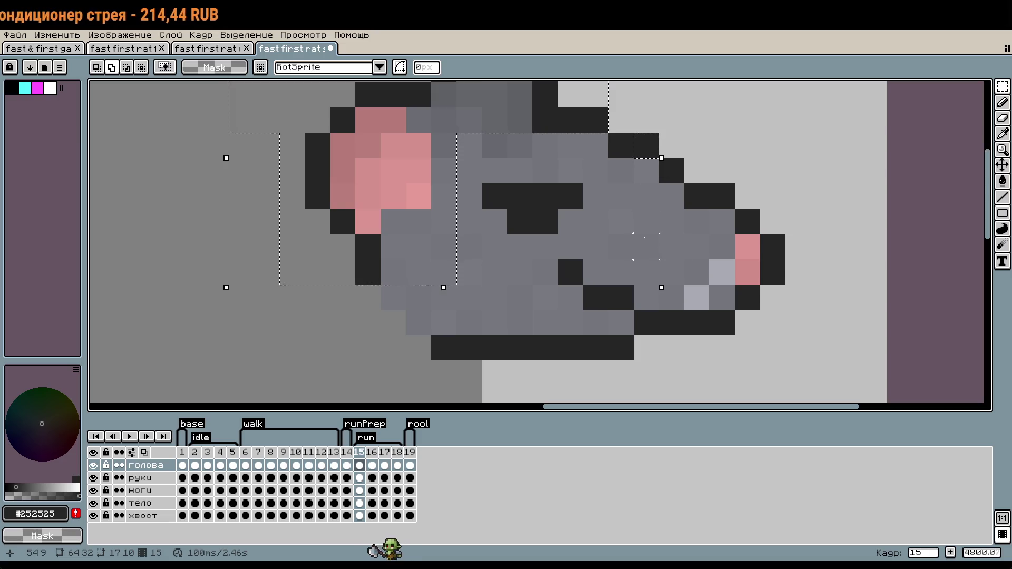
pyautogui.moveTo(422, 160); pyautogui.dragTo(427, 171)
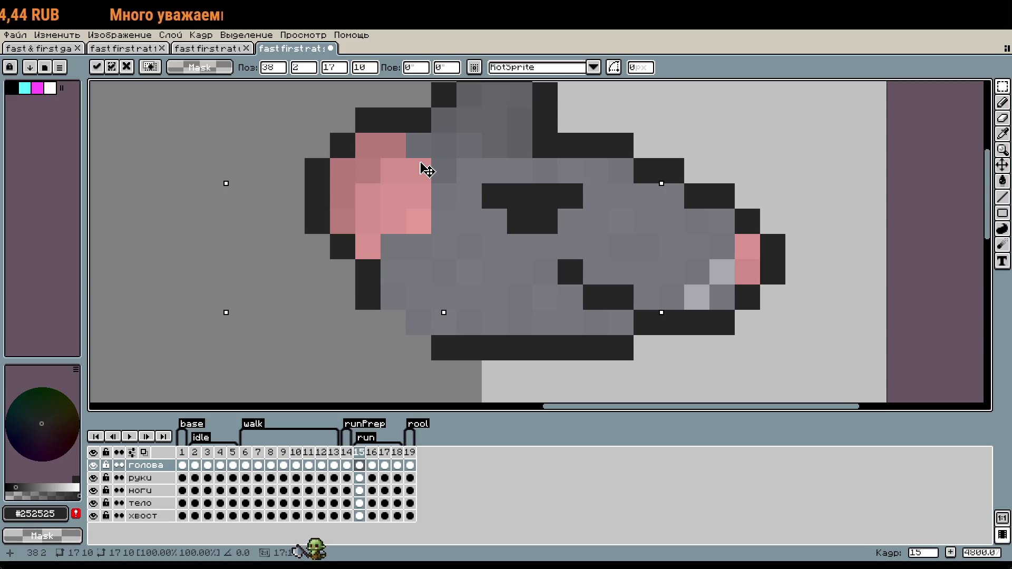
pyautogui.moveTo(427, 170); pyautogui.dragTo(429, 158)
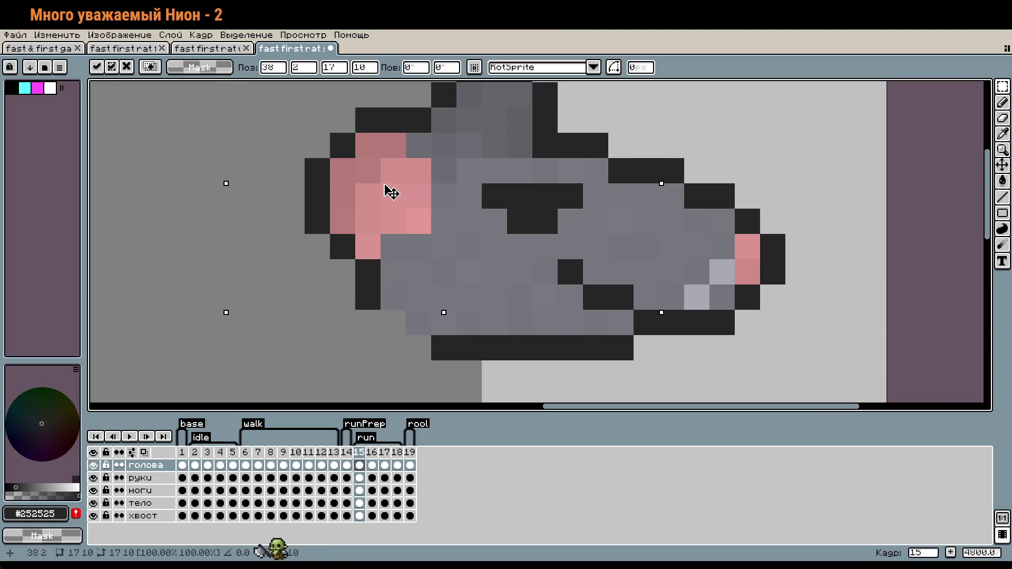
pyautogui.scroll(-5, 512, 324)
pyautogui.click(512, 323)
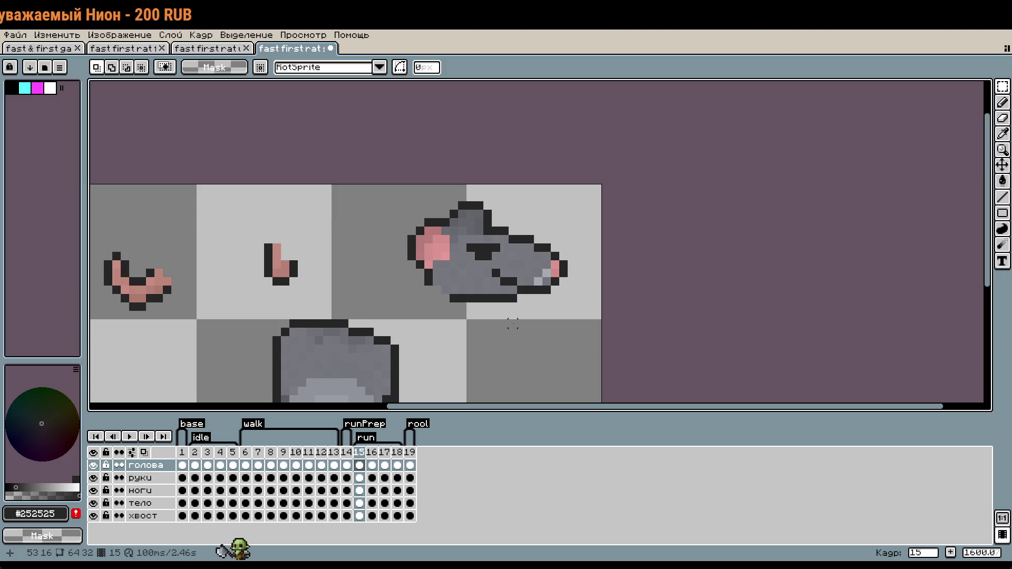
# Try placing the whole head onto the body with small nudges, then cancel the move.
pyautogui.scroll(-2, 514, 322)
pyautogui.moveTo(450, 193); pyautogui.dragTo(572, 329)
pyautogui.moveTo(536, 284)
pyautogui.mouseDown()
pyautogui.moveTo(507, 313)
pyautogui.moveTo(593, 320)
pyautogui.mouseUp()
pyautogui.scroll(1, 501, 262)
pyautogui.scroll(1, 549, 302)
pyautogui.scroll(-1, 548, 314)
pyautogui.scroll(-1, 549, 314)
pyautogui.press('Right')
pyautogui.press('Up')
pyautogui.press('Right')
pyautogui.moveTo(575, 303); pyautogui.dragTo(563, 311)
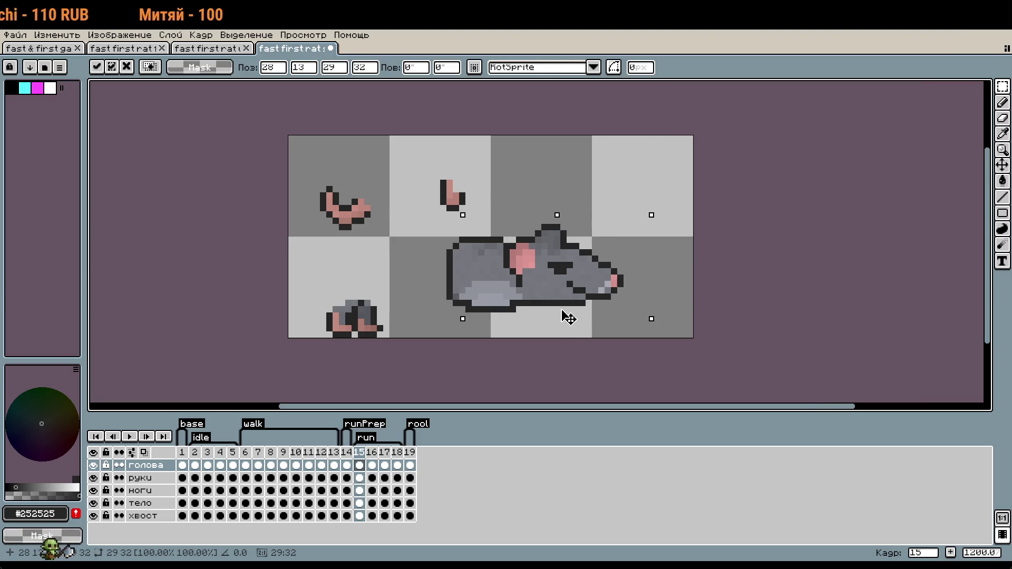
pyautogui.press('Escape')
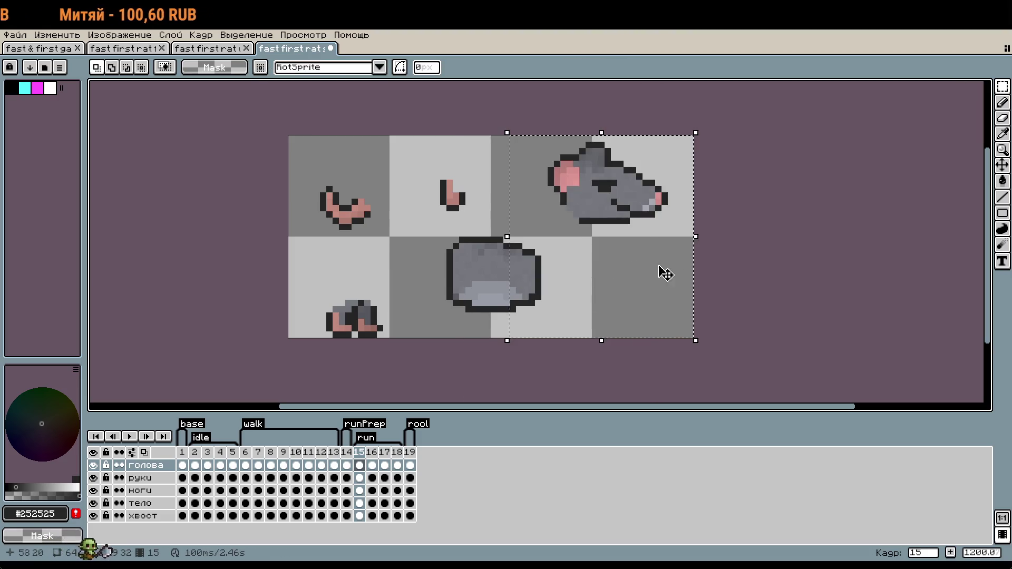
# Reselect the rat head with the rectangular marquee to place it onto the body.
pyautogui.scroll(3, 599, 242)
pyautogui.scroll(1, 601, 240)
pyautogui.press('b')
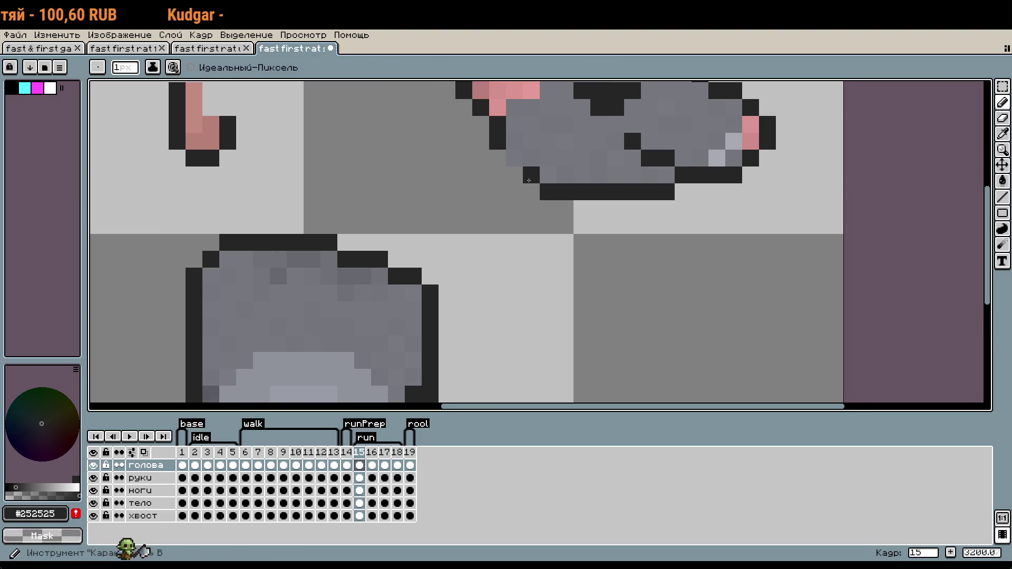
pyautogui.scroll(-2, 529, 180)
pyautogui.scroll(-2, 529, 180)
pyautogui.press('m')
pyautogui.moveTo(526, 172)
pyautogui.mouseDown()
pyautogui.moveTo(660, 258)
pyautogui.moveTo(614, 271)
pyautogui.moveTo(605, 297)
pyautogui.moveTo(616, 287)
pyautogui.mouseUp()
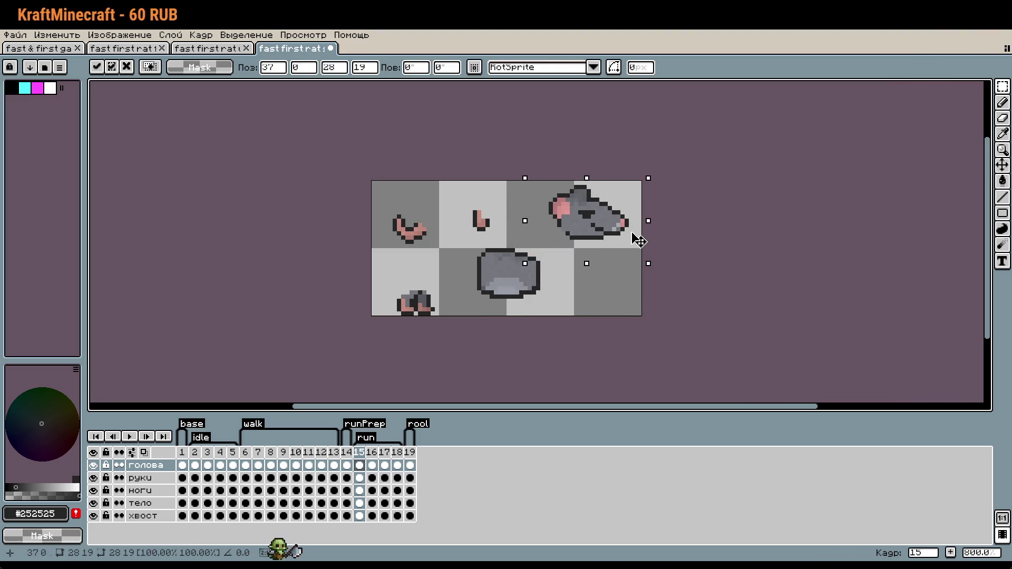
# Move the rat head up and to the right, then drop it.
pyautogui.moveTo(616, 286); pyautogui.dragTo(630, 242)
pyautogui.scroll(2, 659, 240)
pyautogui.click(736, 236)
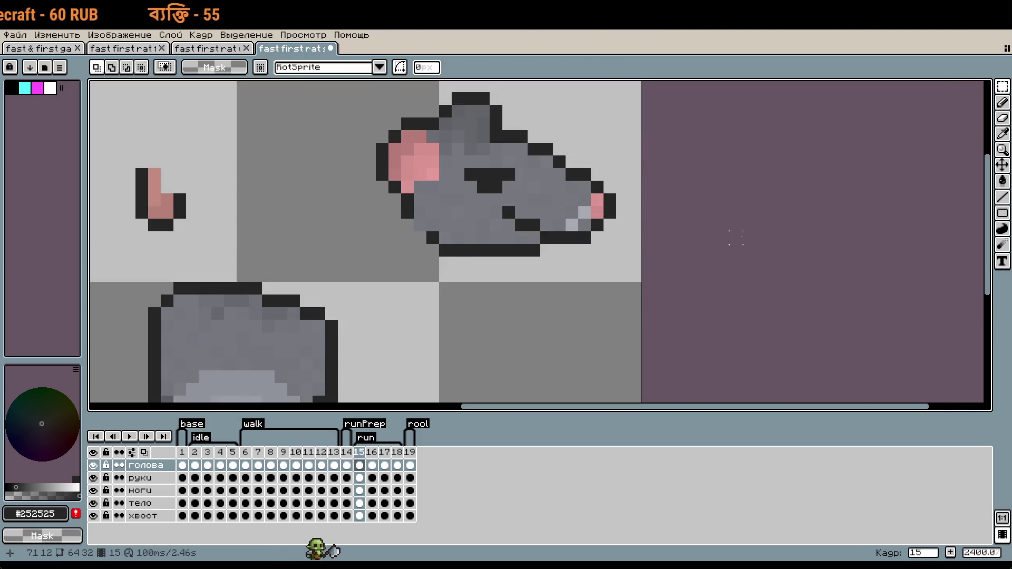
pyautogui.scroll(-1, 496, 213)
pyautogui.scroll(1, 447, 168)
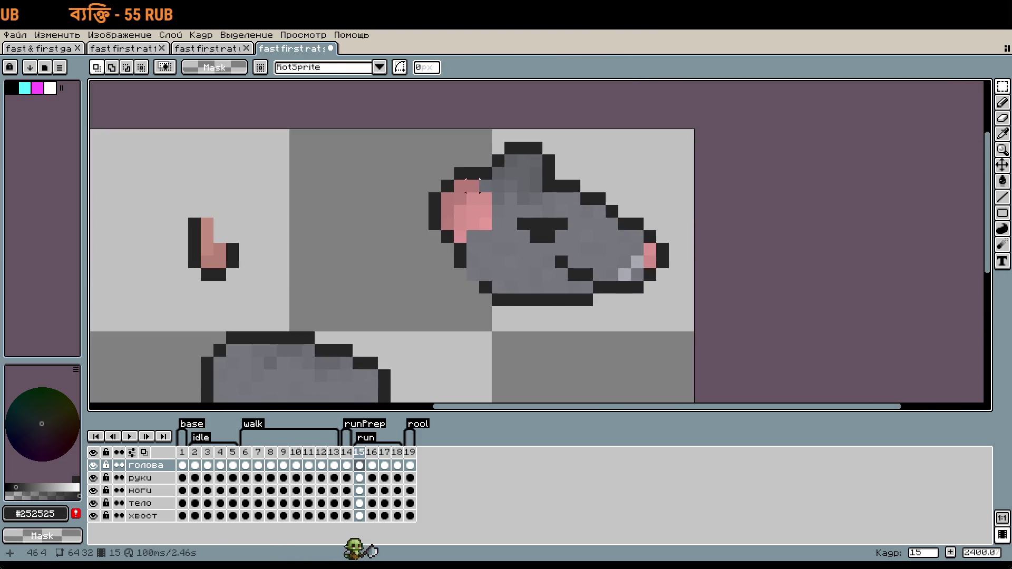
# Reselect the head, nudge it one pixel left and down, and start transforming it.
pyautogui.moveTo(674, 312); pyautogui.dragTo(402, 128)
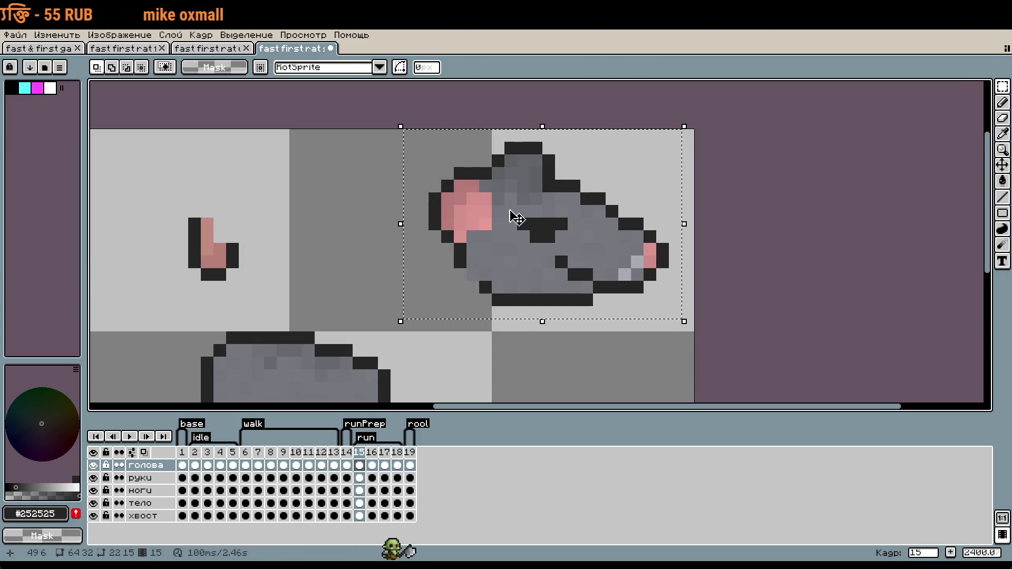
pyautogui.moveTo(515, 213); pyautogui.dragTo(504, 228)
pyautogui.press('m')
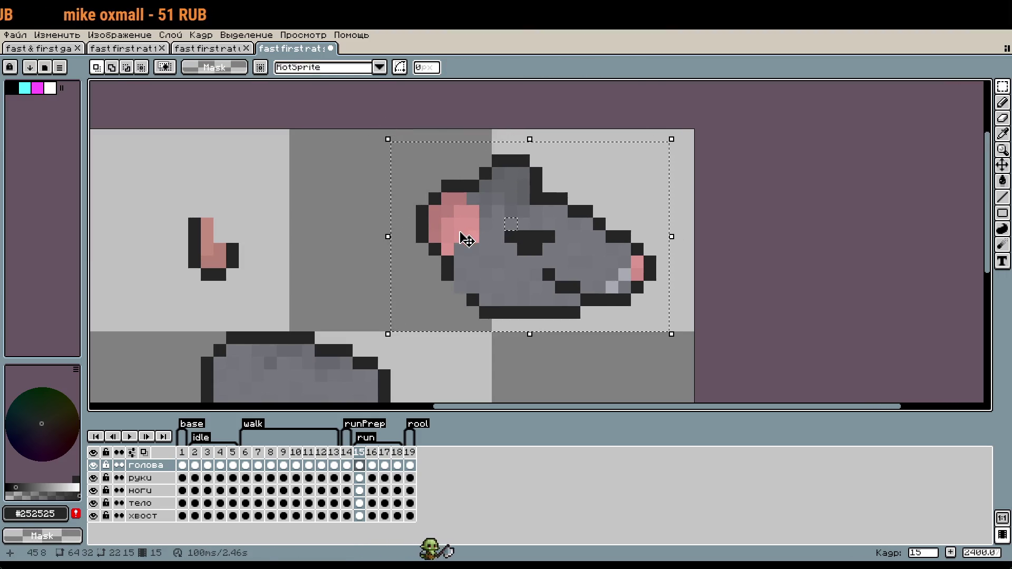
pyautogui.press('m')
pyautogui.scroll(1, 440, 198)
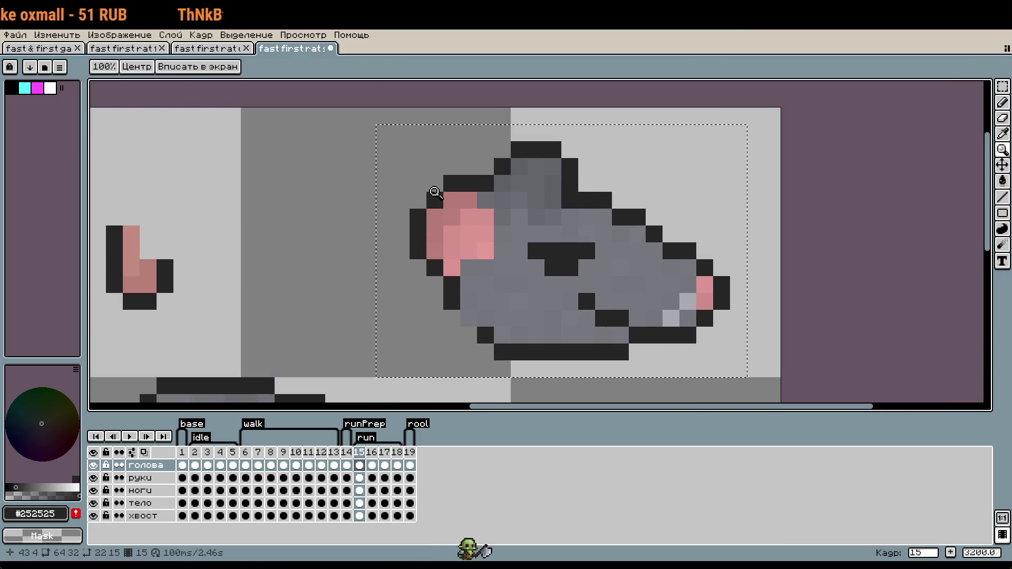
pyautogui.click(440, 198)
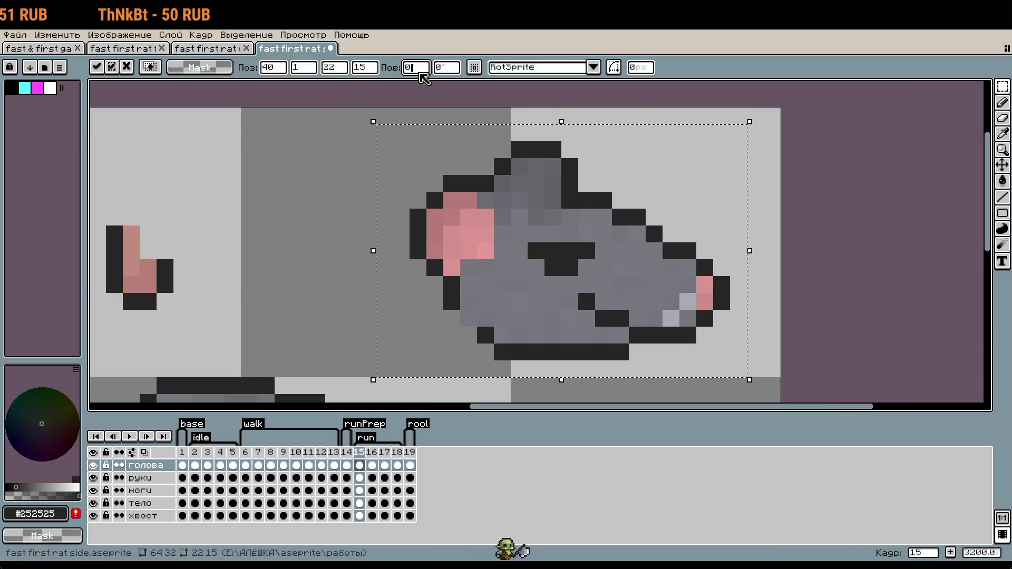
pyautogui.write('10')
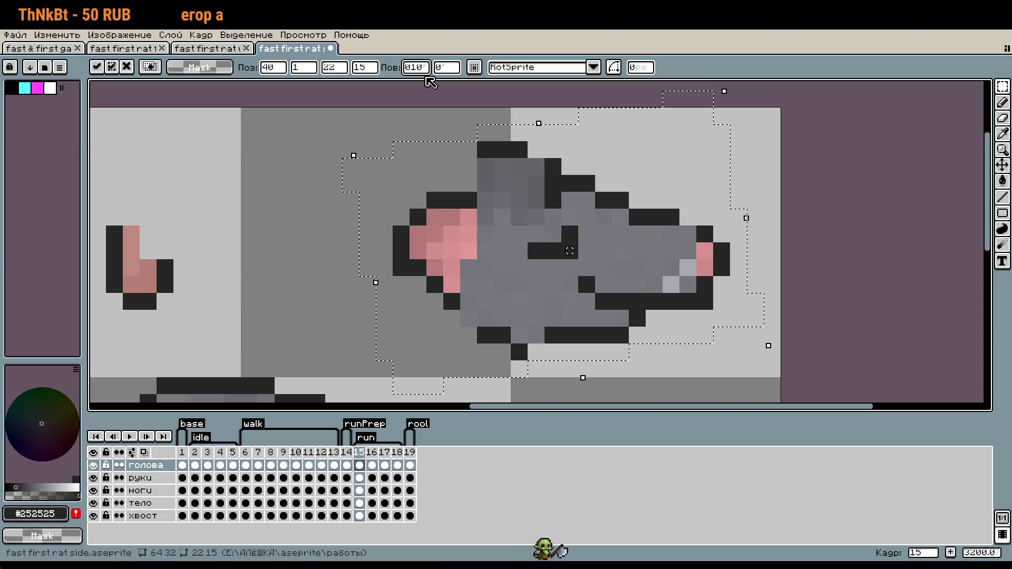
pyautogui.press('BackSpace')
pyautogui.press('BackSpace')
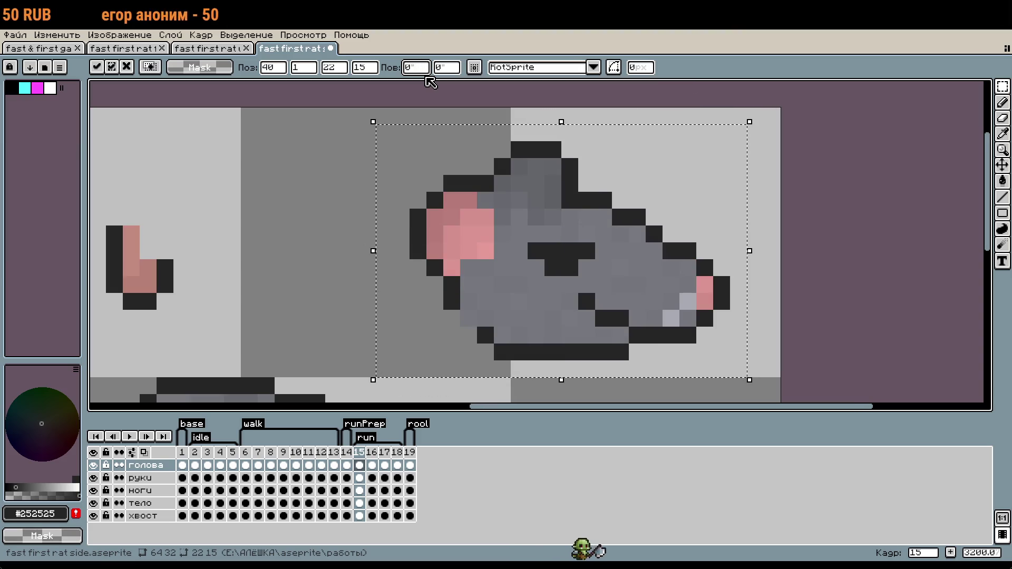
pyautogui.write('-5')
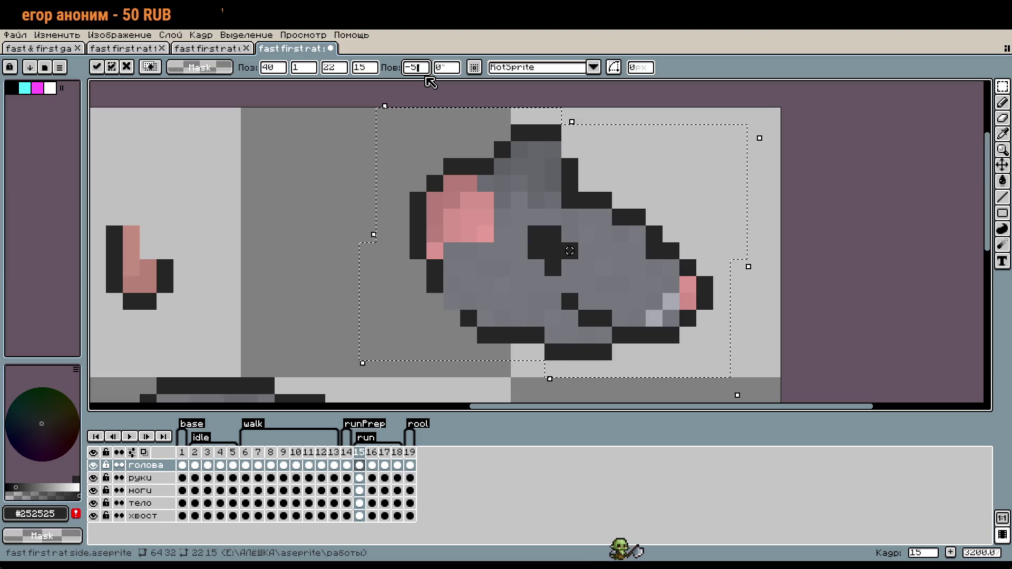
pyautogui.press('BackSpace')
pyautogui.write('10')
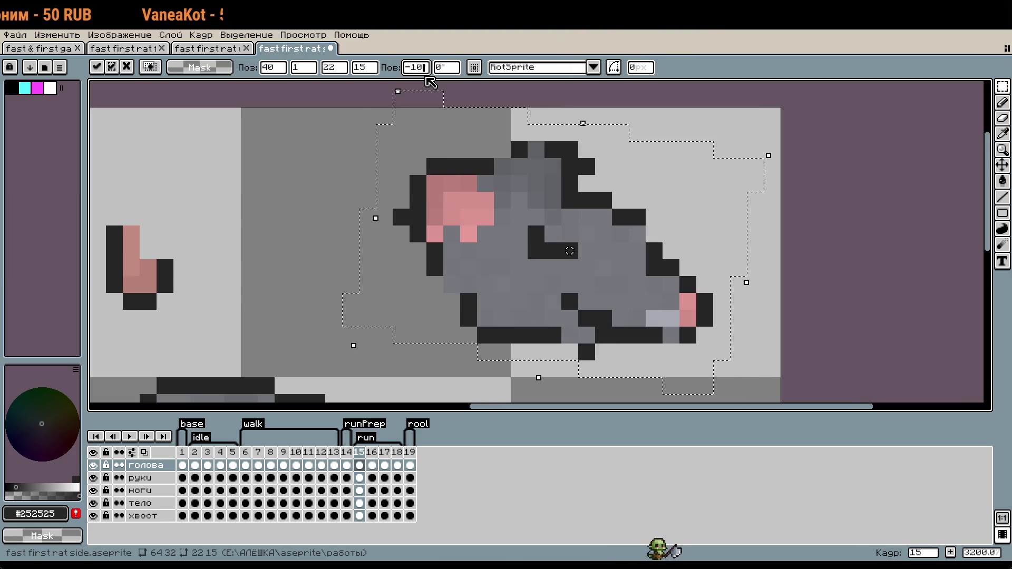
pyautogui.press('BackSpace')
pyautogui.write('2')
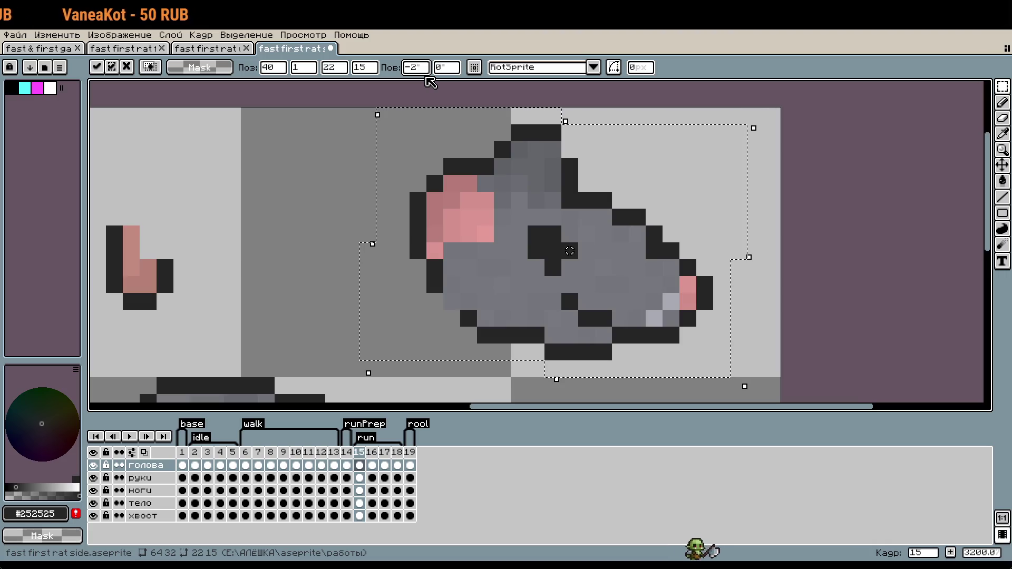
pyautogui.press('BackSpace')
pyautogui.write('1')
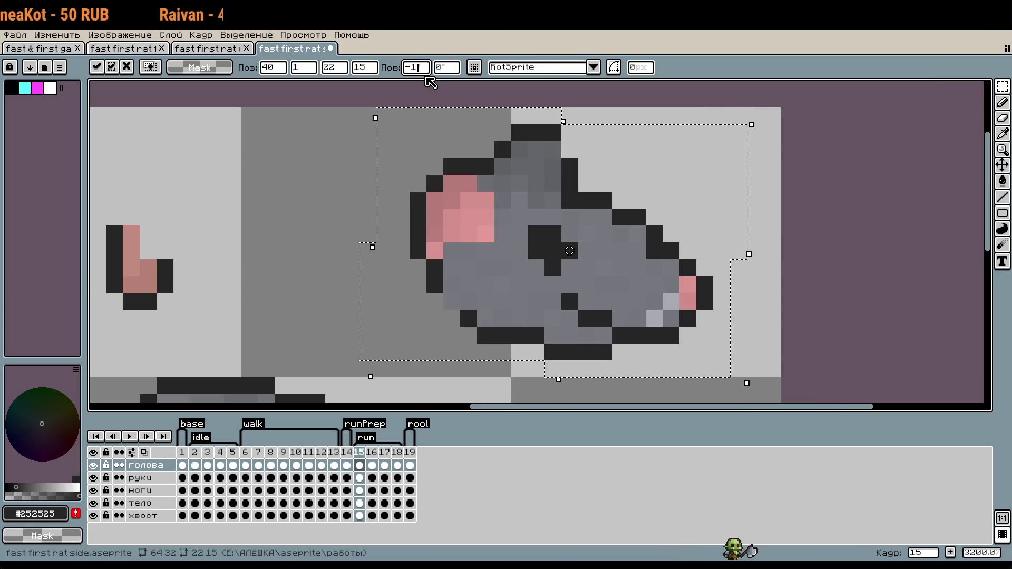
pyautogui.press('BackSpace')
pyautogui.write('2')
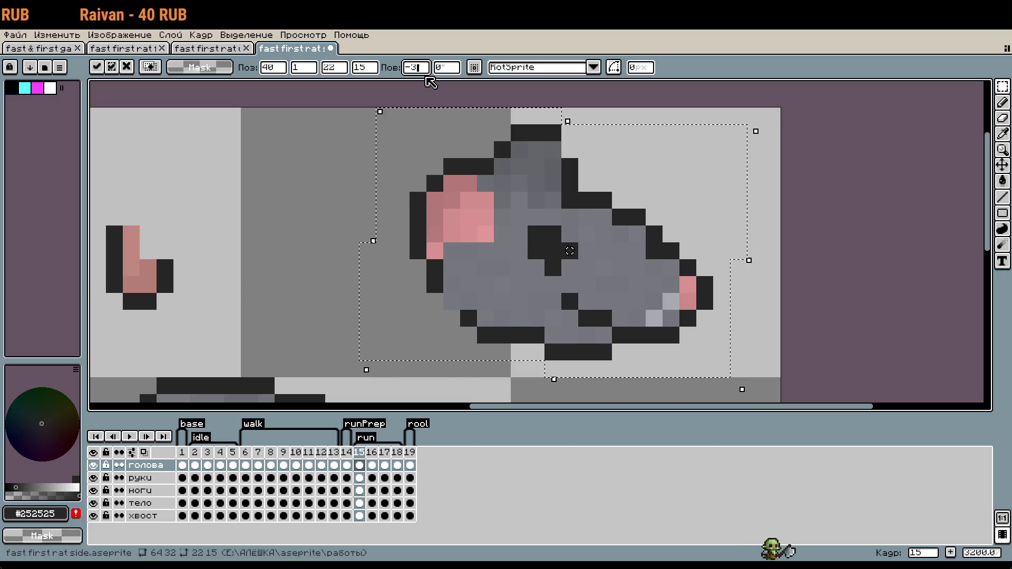
pyautogui.press('BackSpace')
pyautogui.write('1')
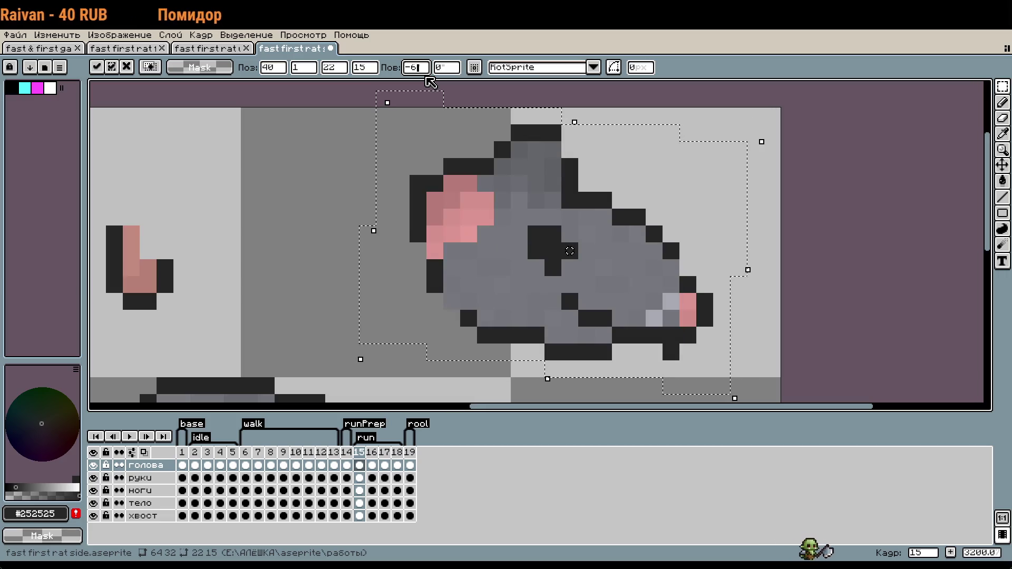
pyautogui.write('9')
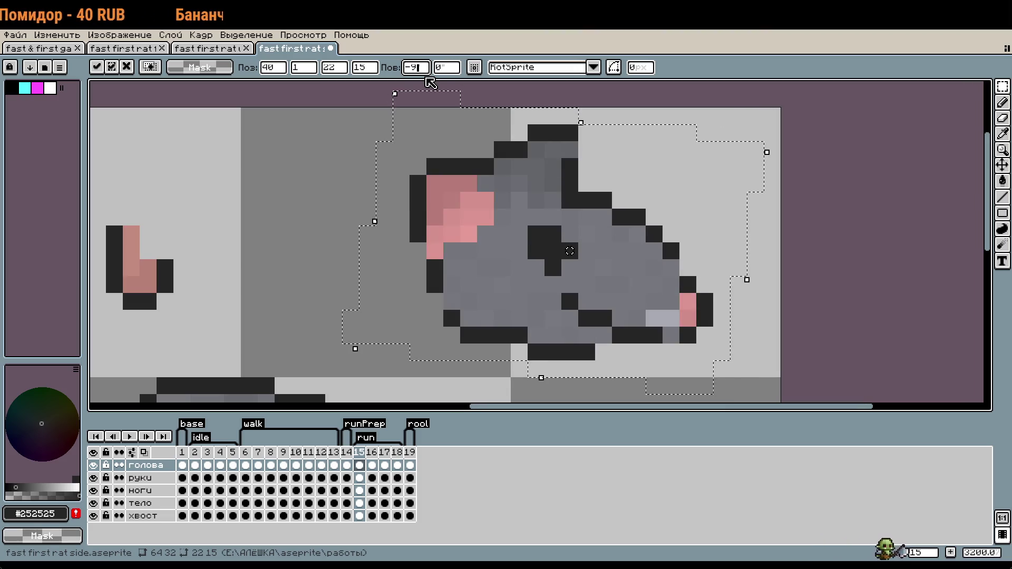
pyautogui.press('BackSpace')
pyautogui.write('1')
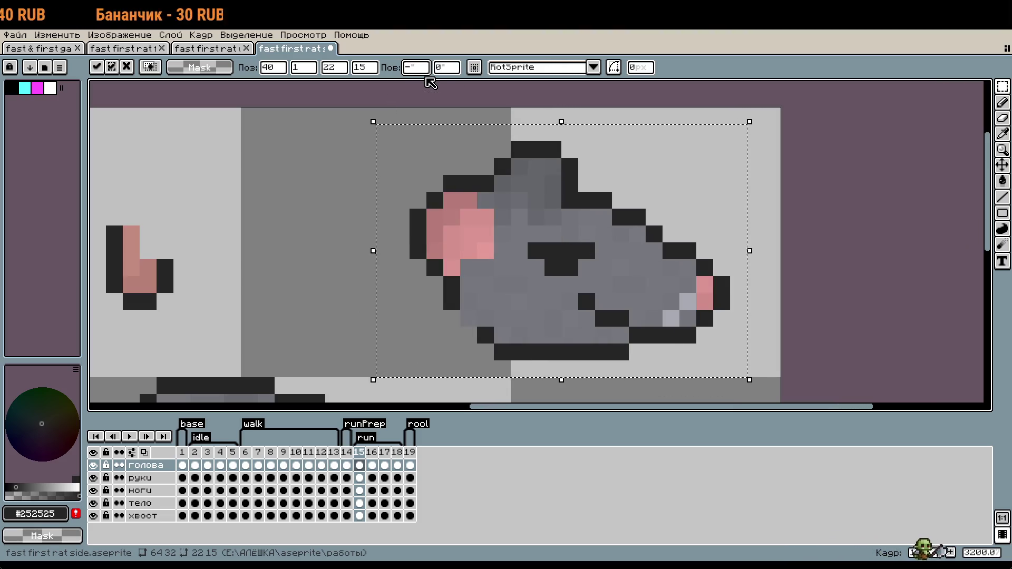
pyautogui.press('Return')
pyautogui.scroll(-1, 574, 164)
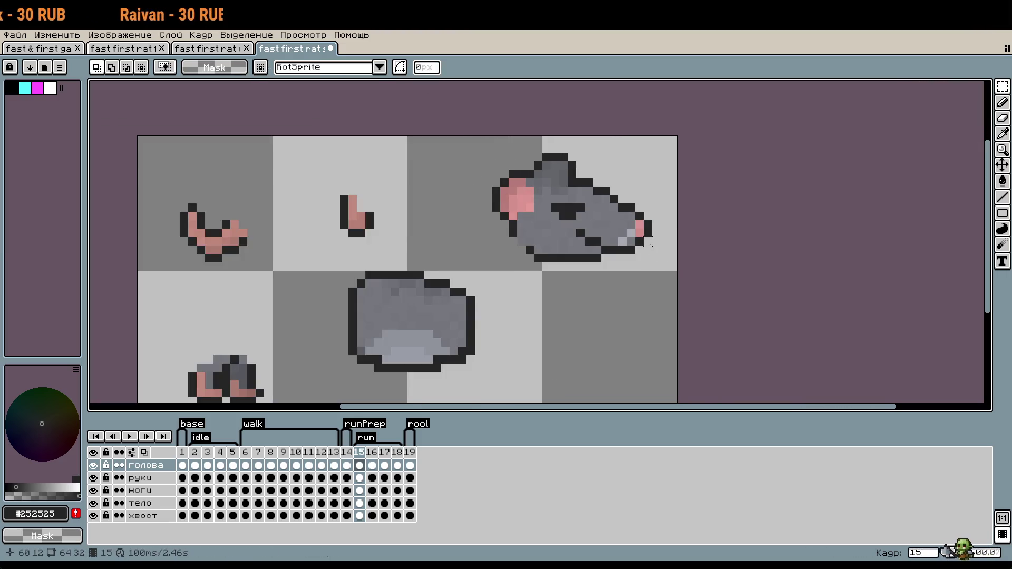
# Select the snout end of the head, shift it one pixel lower, and apply the move.
pyautogui.scroll(1, 651, 244)
pyautogui.scroll(1, 574, 153)
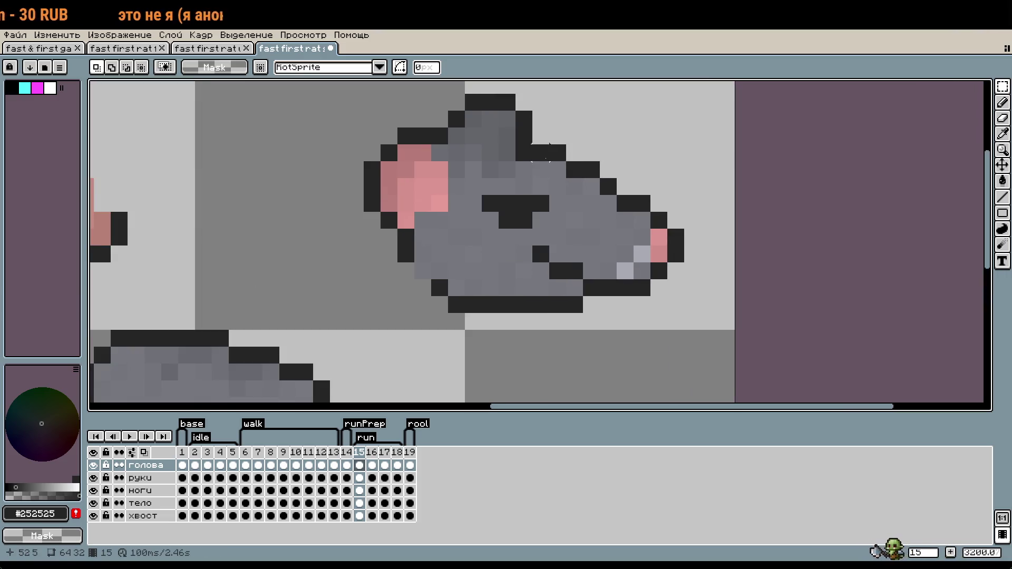
pyautogui.moveTo(548, 145); pyautogui.dragTo(685, 328)
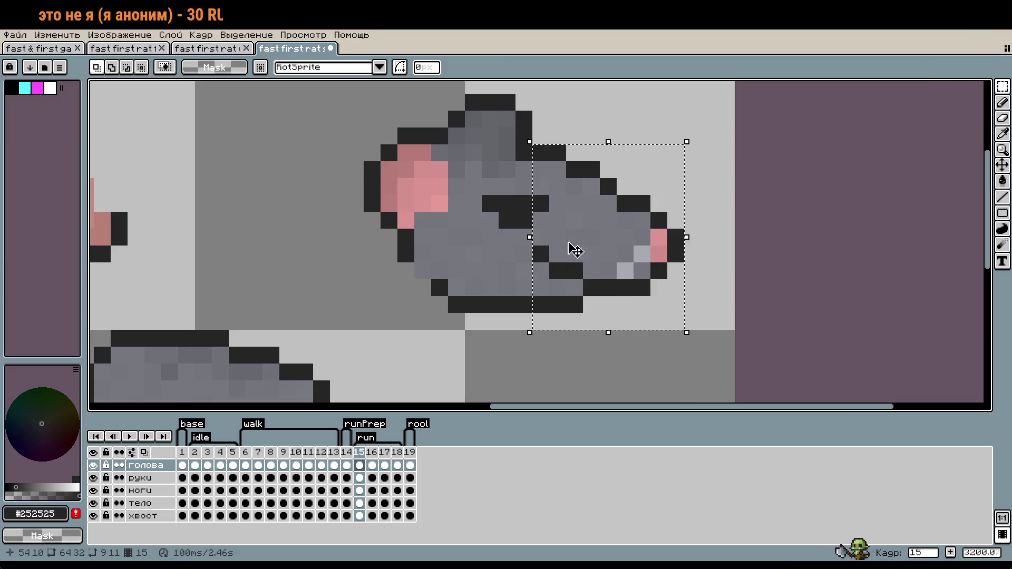
pyautogui.moveTo(625, 260); pyautogui.dragTo(625, 268)
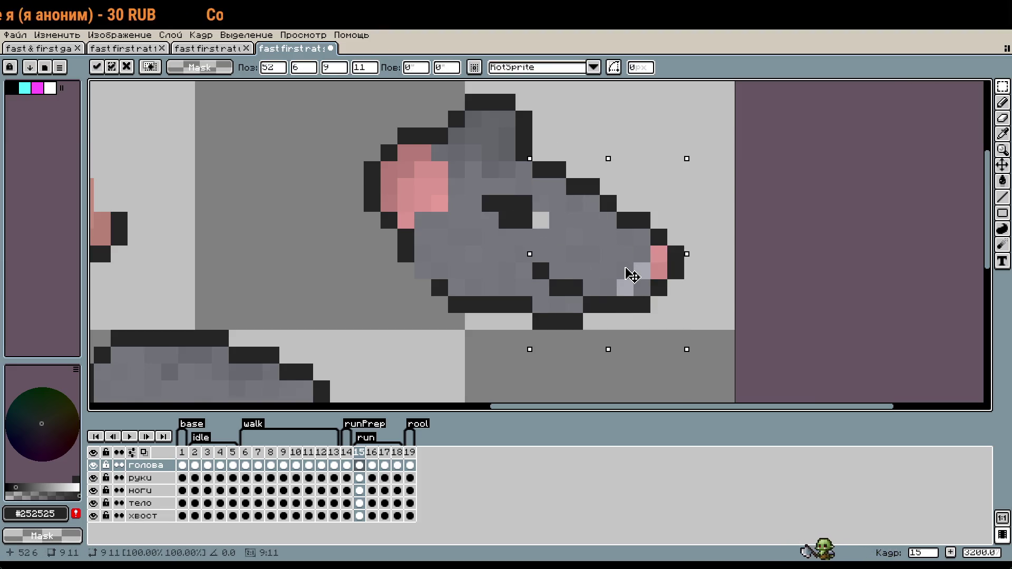
pyautogui.press('Right')
pyautogui.press('Up')
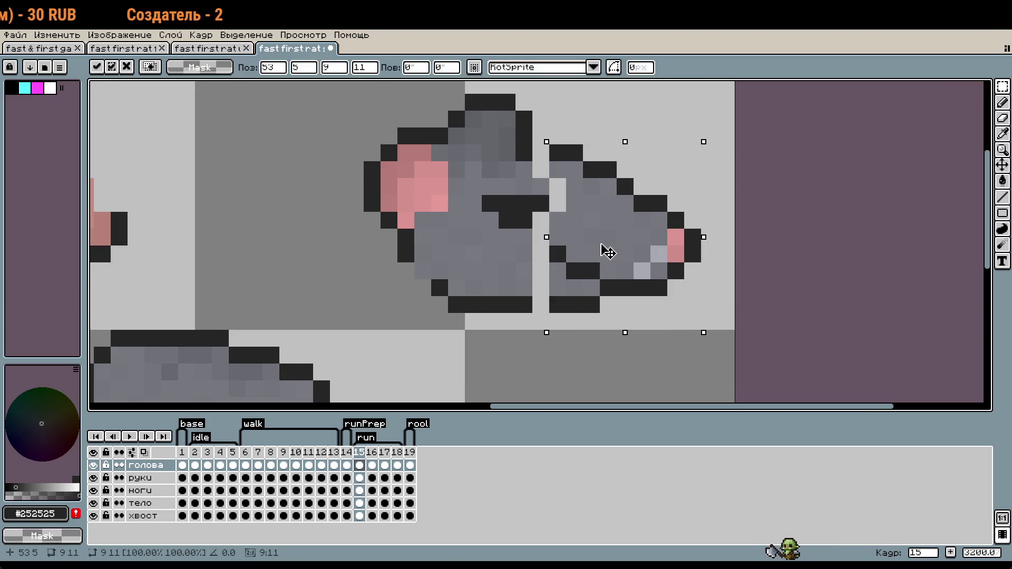
pyautogui.press('Left')
pyautogui.press('Down')
pyautogui.moveTo(602, 255)
pyautogui.mouseDown()
pyautogui.moveTo(601, 247)
pyautogui.moveTo(599, 256)
pyautogui.mouseUp()
pyautogui.press('Return')
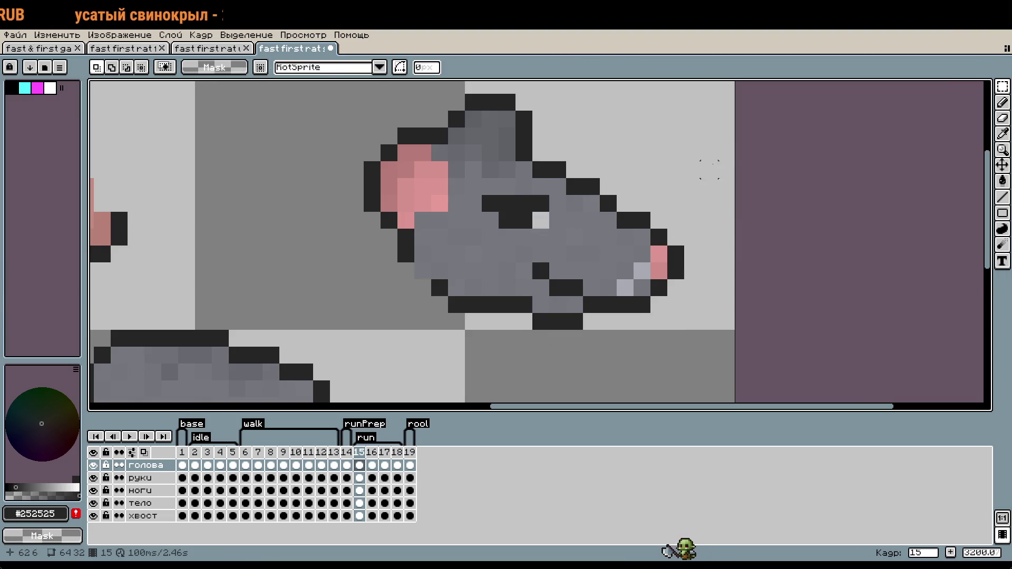
# Select the underside of the rat head and lower it one pixel.
pyautogui.scroll(-3, 655, 238)
pyautogui.scroll(5, 580, 264)
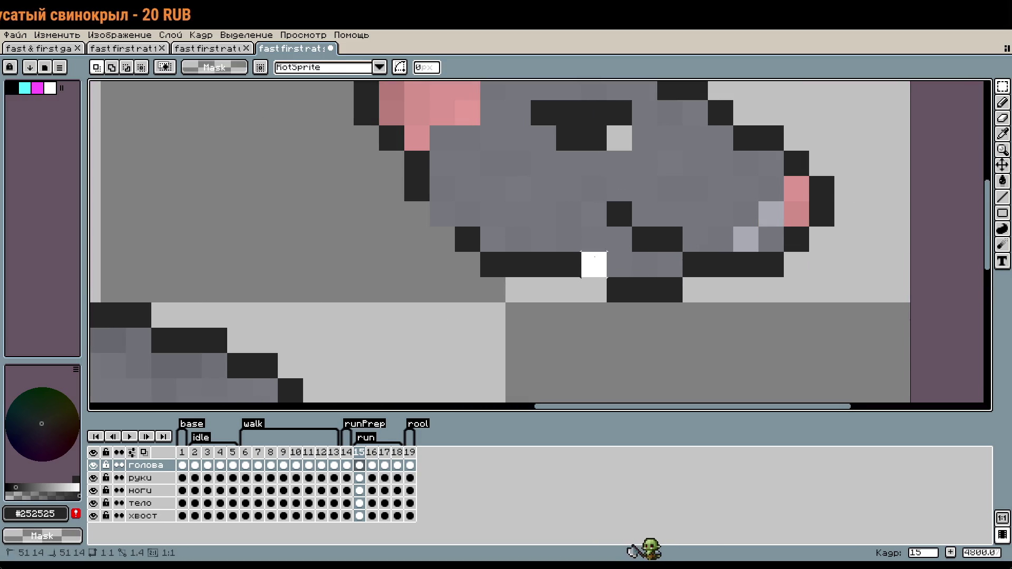
pyautogui.moveTo(596, 266); pyautogui.dragTo(459, 232)
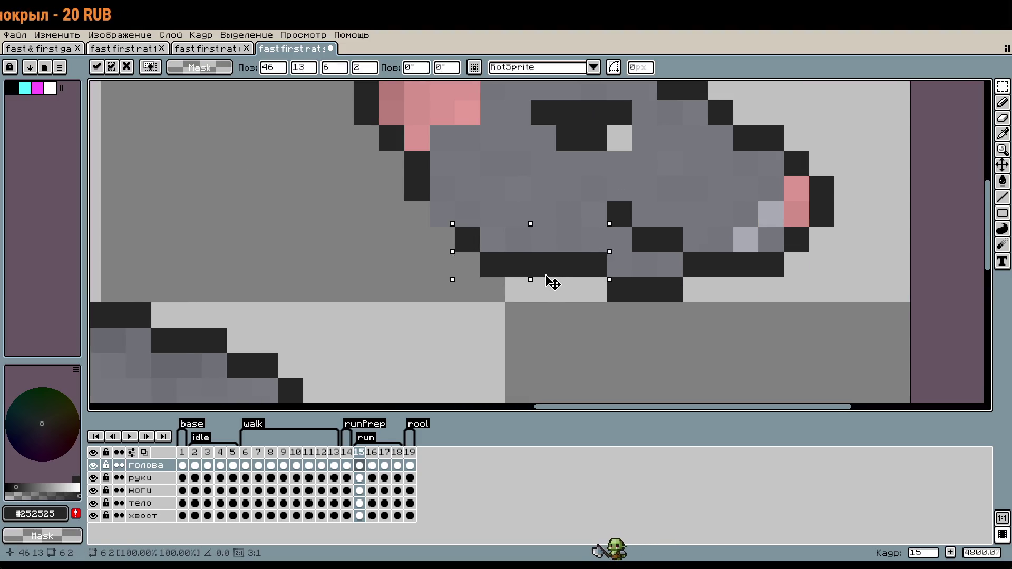
pyautogui.press('Down')
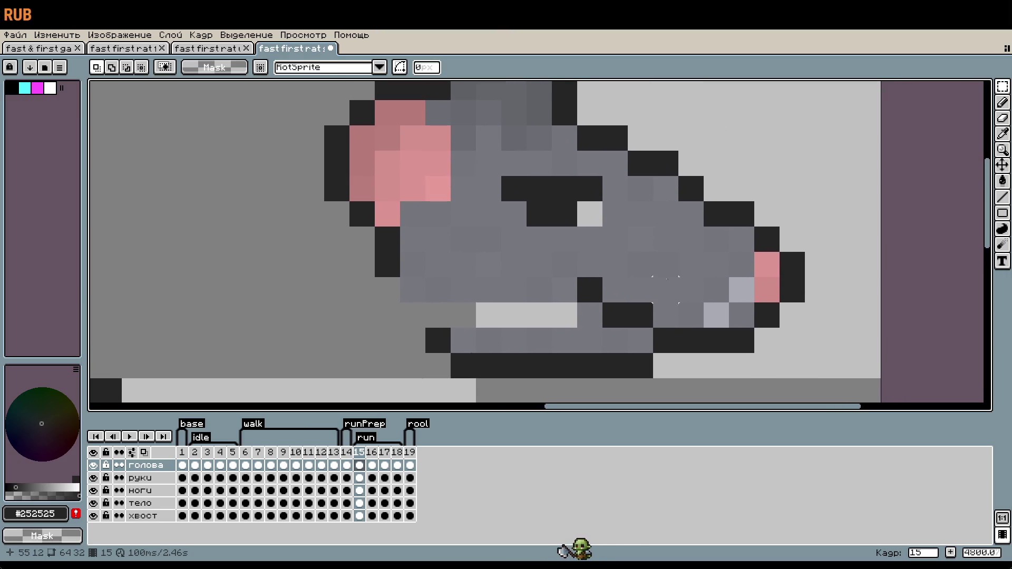
# Sample the head's grey and paint over the light gap with the Pencil.
pyautogui.press('i')
pyautogui.click(619, 211)
pyautogui.press('b')
pyautogui.moveTo(567, 315); pyautogui.dragTo(506, 311)
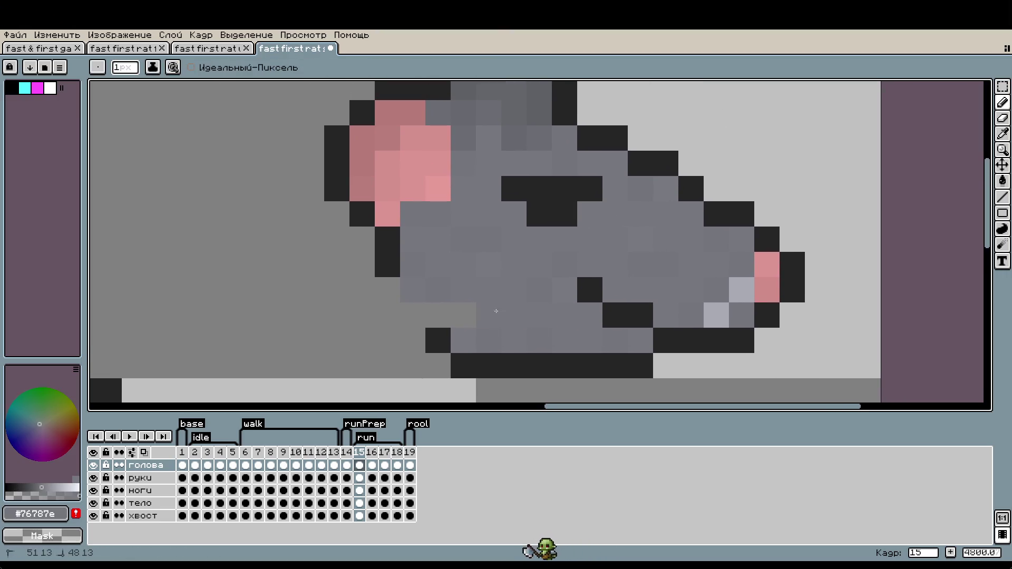
pyautogui.scroll(-5, 616, 321)
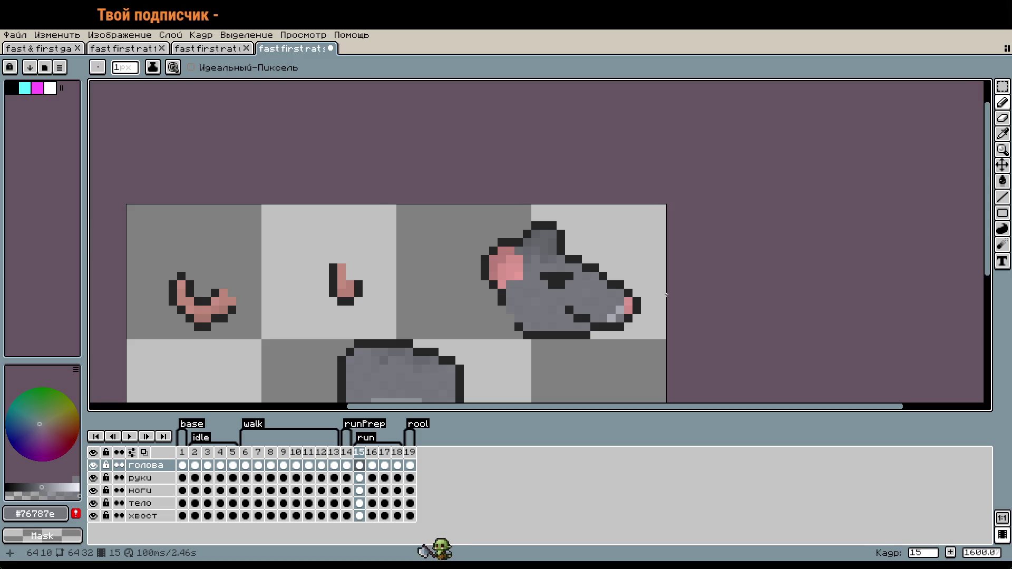
# Undo the grey stroke and the recent head adjustments.
pyautogui.hotkey('ctrl', 'z')
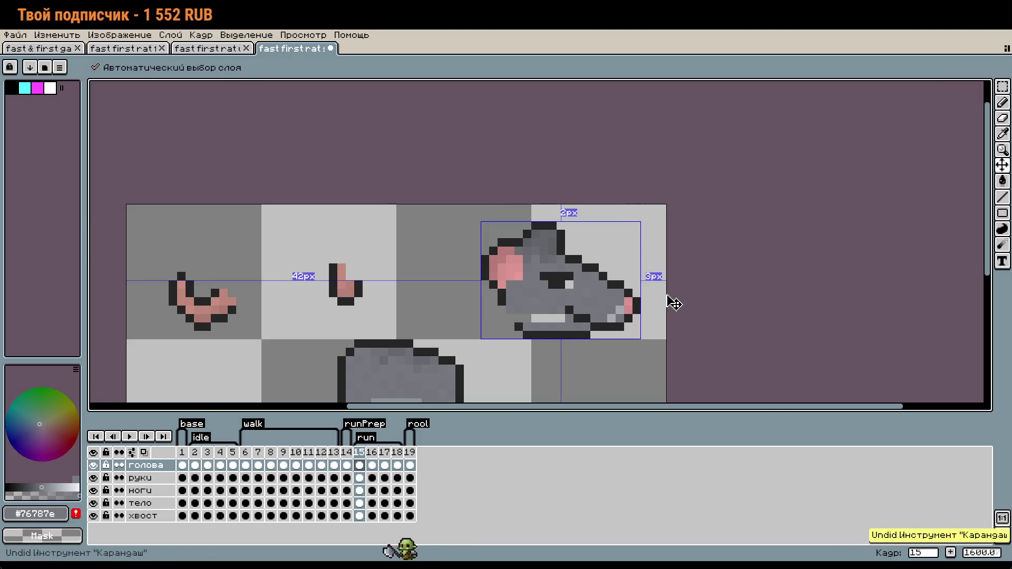
pyautogui.hotkey('ctrl', 'z')
pyautogui.hotkey('ctrl', 'z')
pyautogui.hotkey('ctrl', 'z')
pyautogui.hotkey('ctrl', 'z')
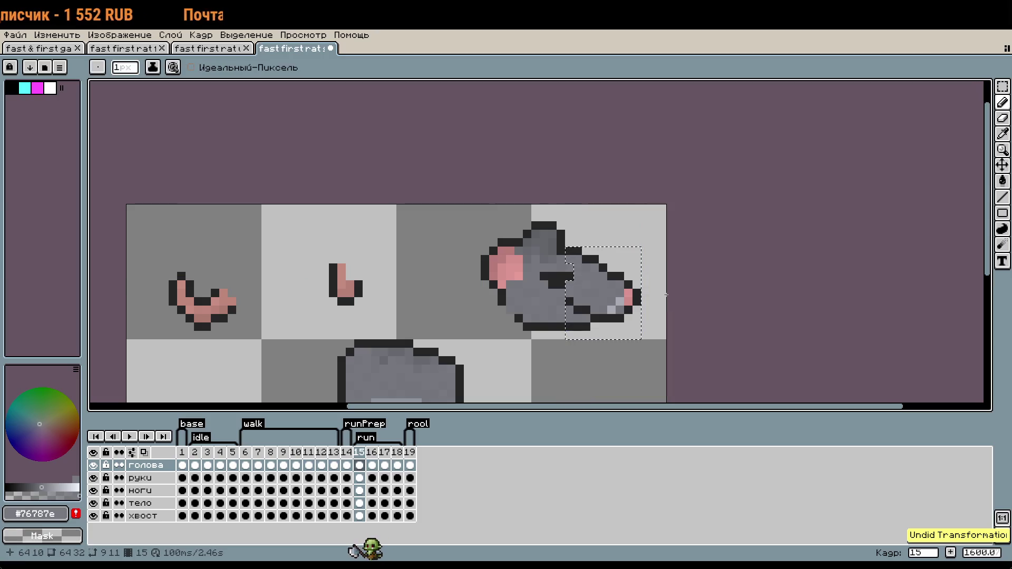
pyautogui.hotkey('ctrl', 'z')
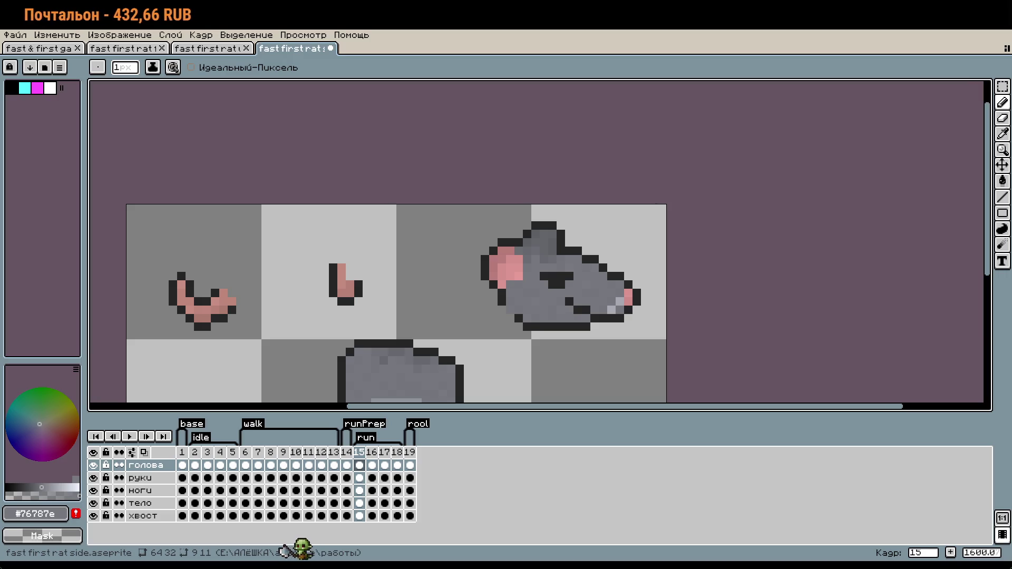
# Switch to the front-view rat document.
pyautogui.scroll(2, 662, 248)
pyautogui.scroll(2, 661, 249)
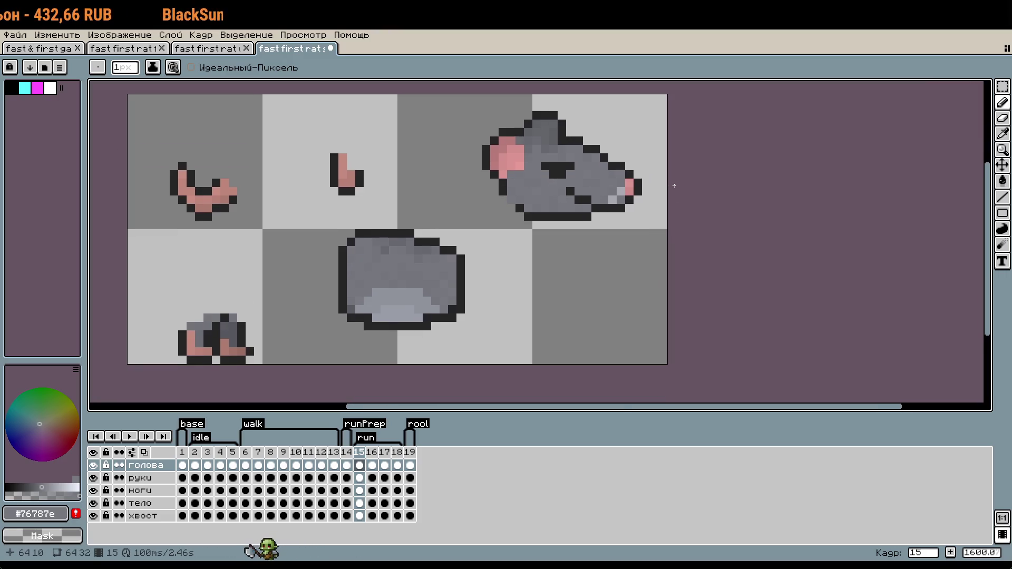
pyautogui.click(125, 49)
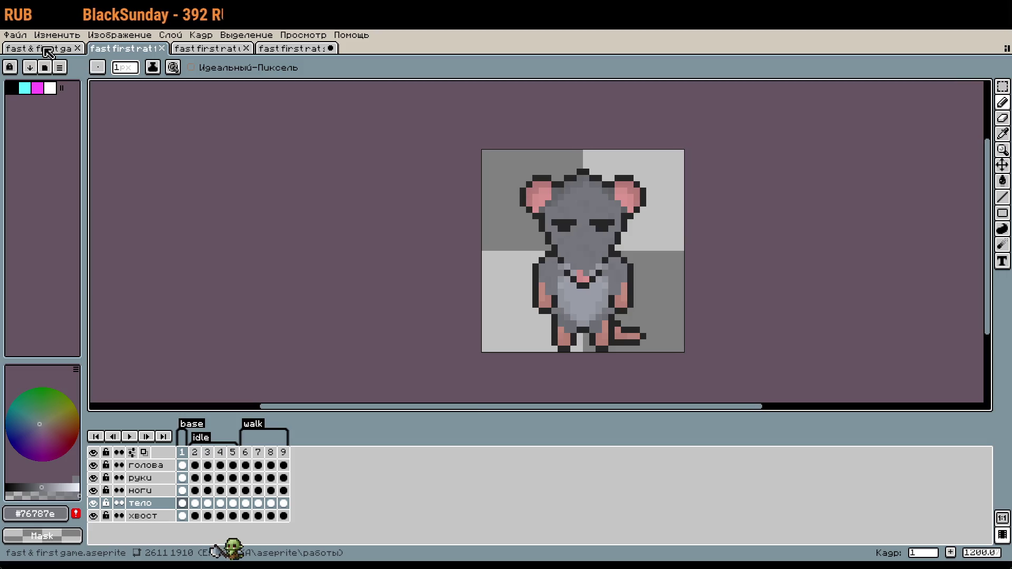
# Zoom in on the brown reference rat, then go back to the side-view parts sheet.
pyautogui.click(40, 48)
pyautogui.moveTo(500, 244); pyautogui.dragTo(561, 222)
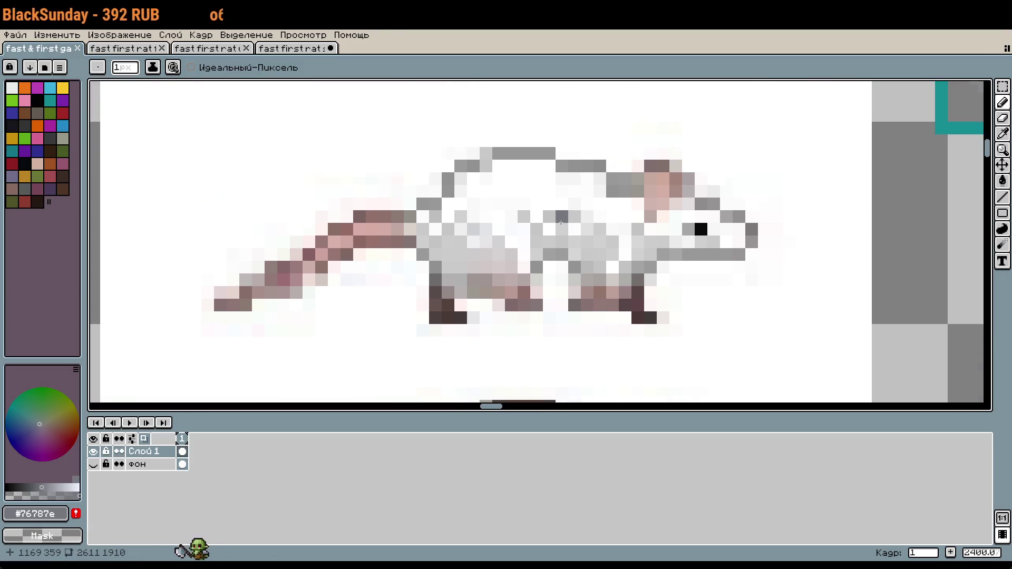
pyautogui.scroll(-5, 561, 223)
pyautogui.scroll(4, 589, 258)
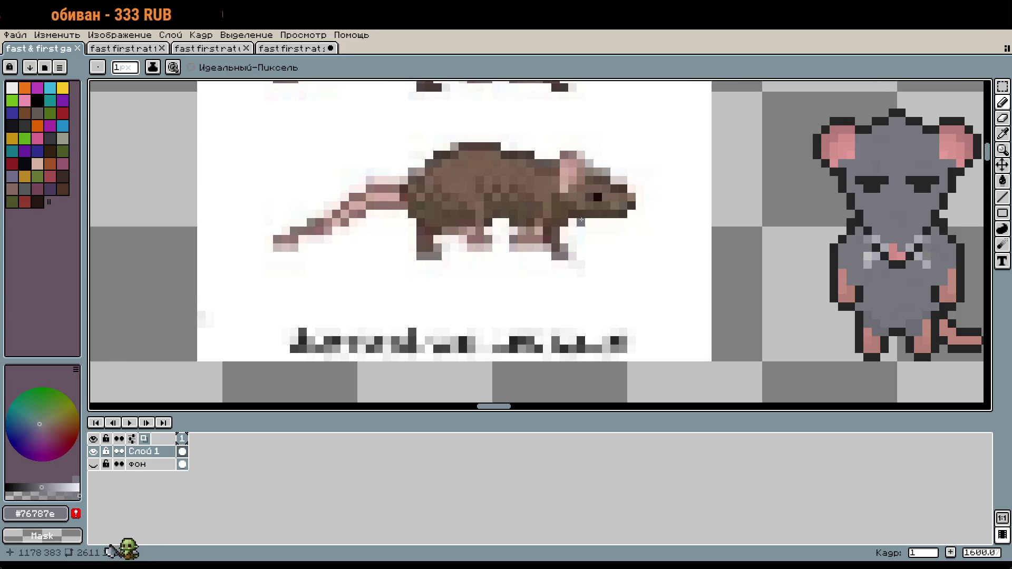
pyautogui.scroll(1, 585, 194)
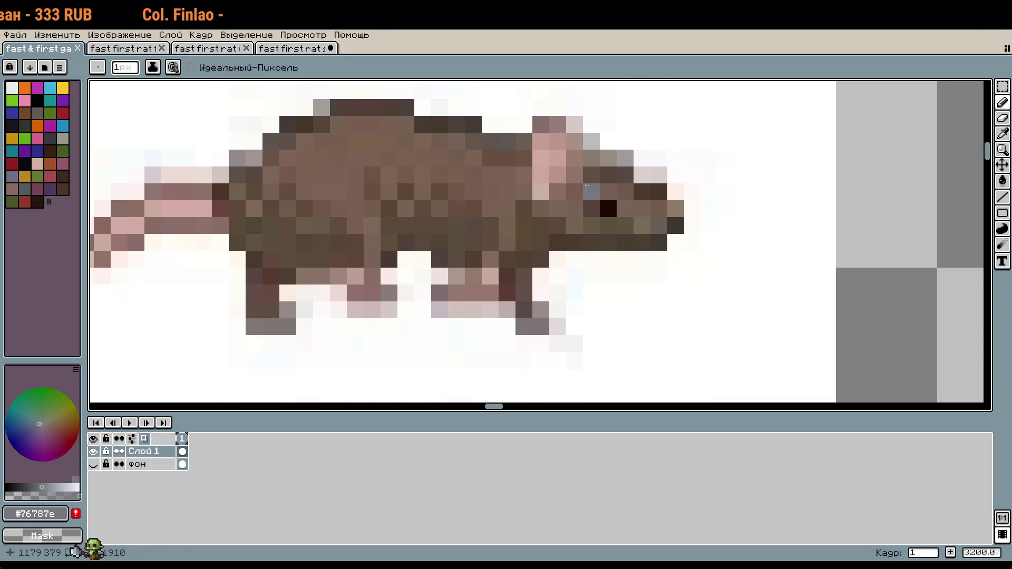
pyautogui.click(293, 49)
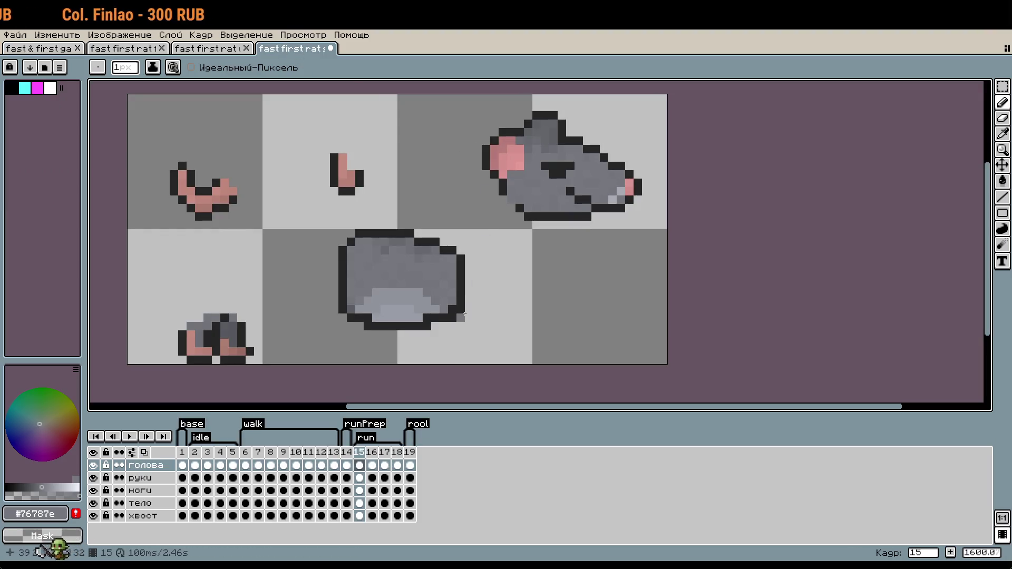
# On the тело layer, marquee-select the upper half of the grey body, then deselect.
pyautogui.scroll(2, 458, 298)
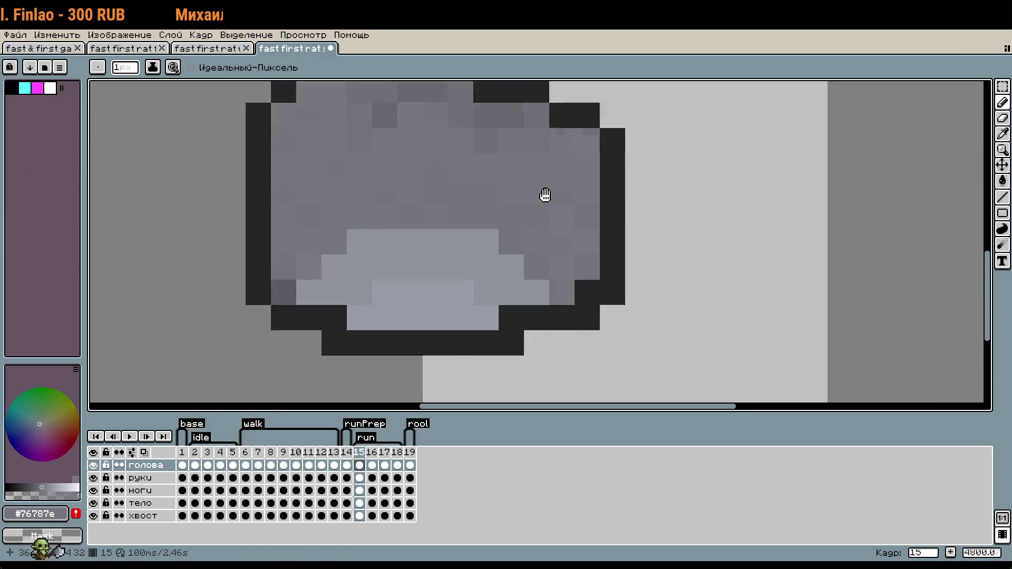
pyautogui.scroll(-1, 542, 219)
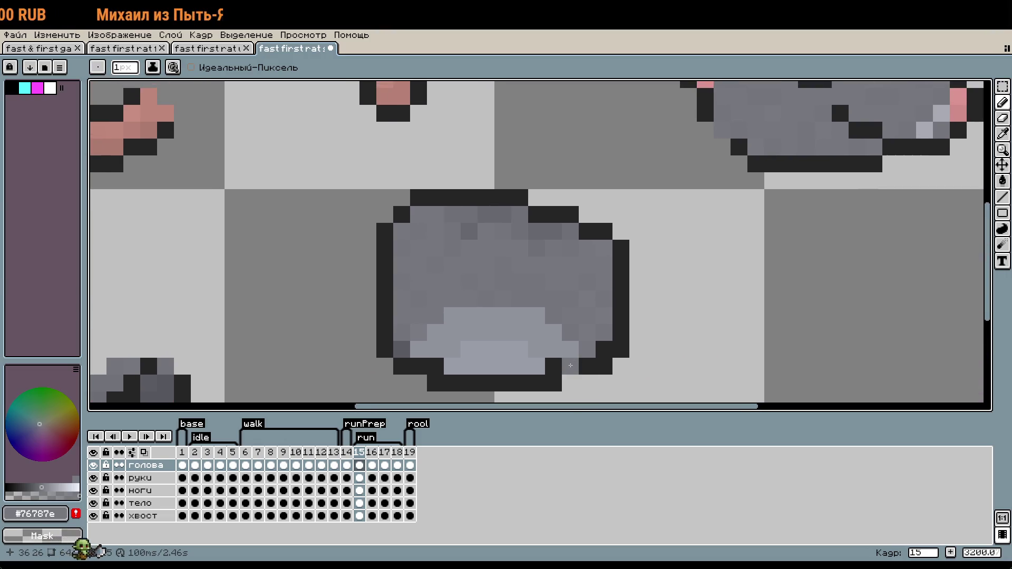
pyautogui.press('m')
pyautogui.moveTo(340, 169); pyautogui.dragTo(632, 292)
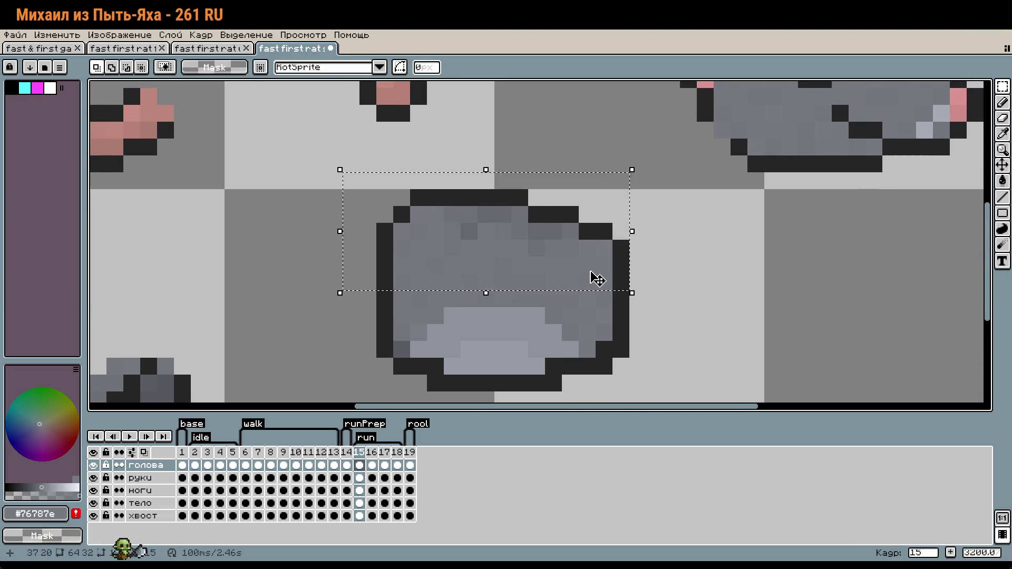
pyautogui.click(597, 272)
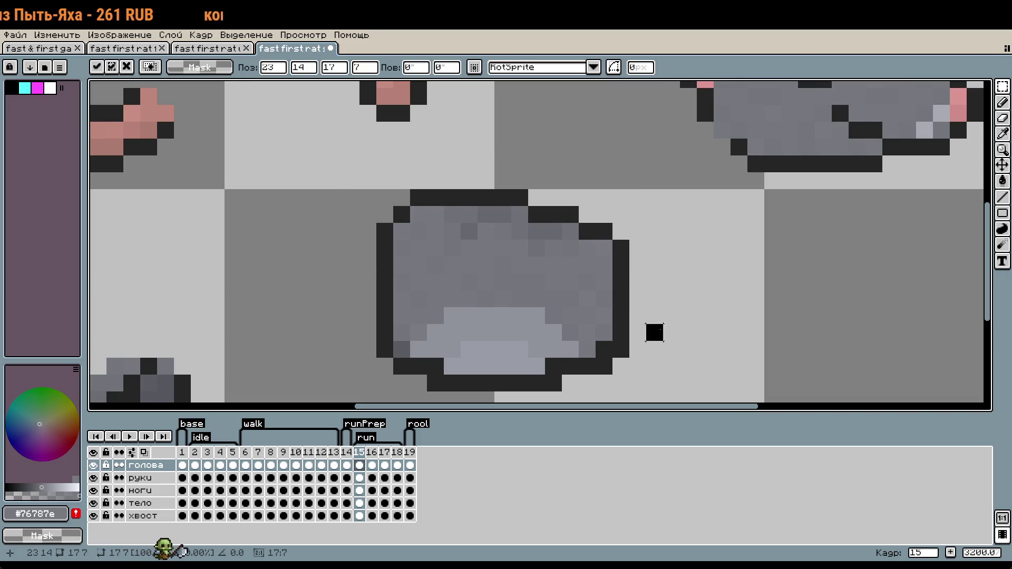
pyautogui.click(654, 332)
pyautogui.click(145, 505)
pyautogui.moveTo(311, 159); pyautogui.dragTo(659, 292)
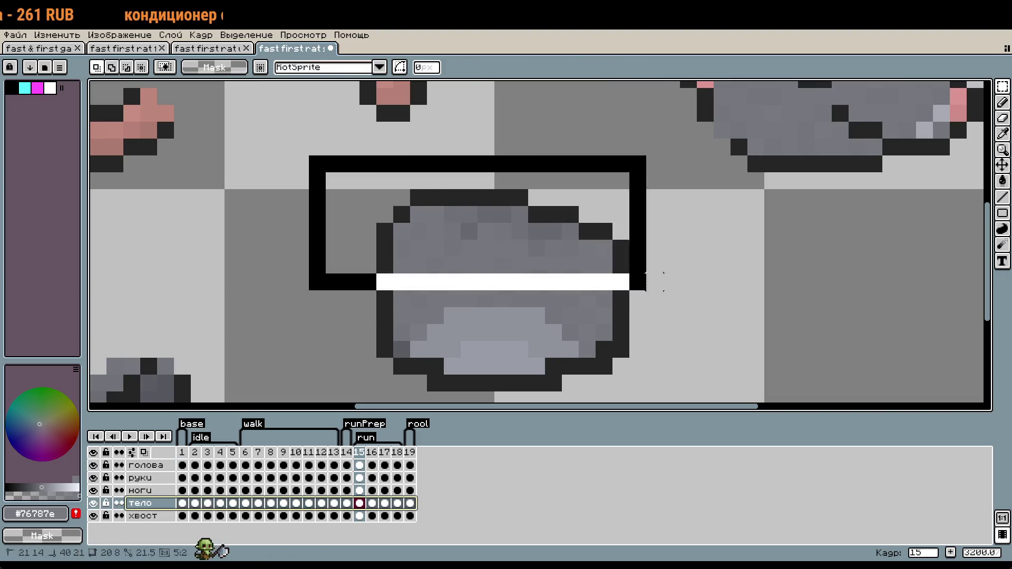
pyautogui.scroll(-2, 639, 340)
pyautogui.hotkey('ctrl', 'd')
# On the руки layer, move the small pink arm piece up-left and commit.
pyautogui.click(146, 478)
pyautogui.moveTo(502, 205); pyautogui.dragTo(592, 283)
pyautogui.moveTo(567, 232)
pyautogui.mouseDown()
pyautogui.moveTo(449, 182)
pyautogui.moveTo(610, 262)
pyautogui.mouseUp()
pyautogui.press('Return')
# Lift the body's upper half away from the belly on the тело layer.
pyautogui.click(140, 504)
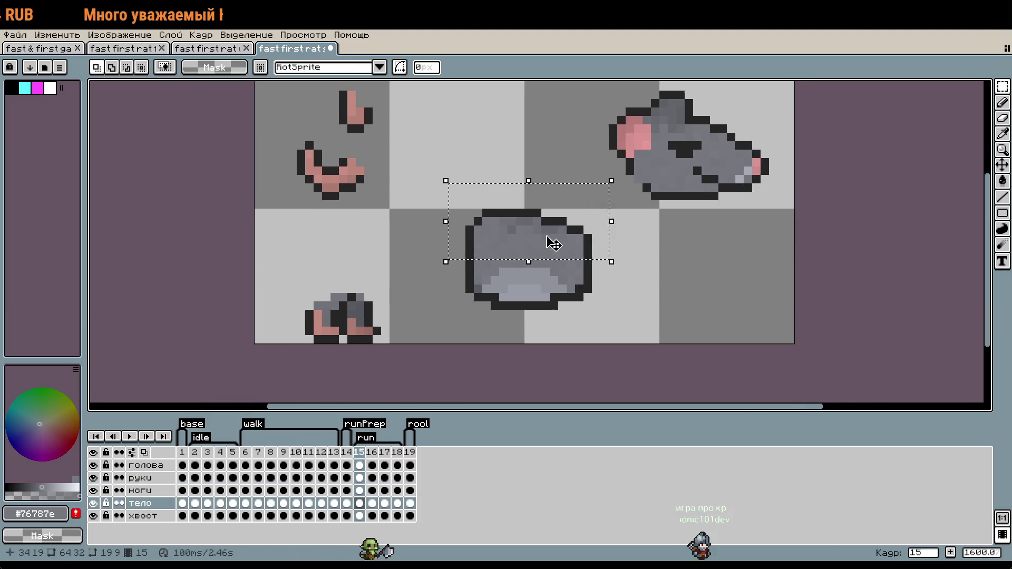
pyautogui.moveTo(552, 244); pyautogui.dragTo(554, 232)
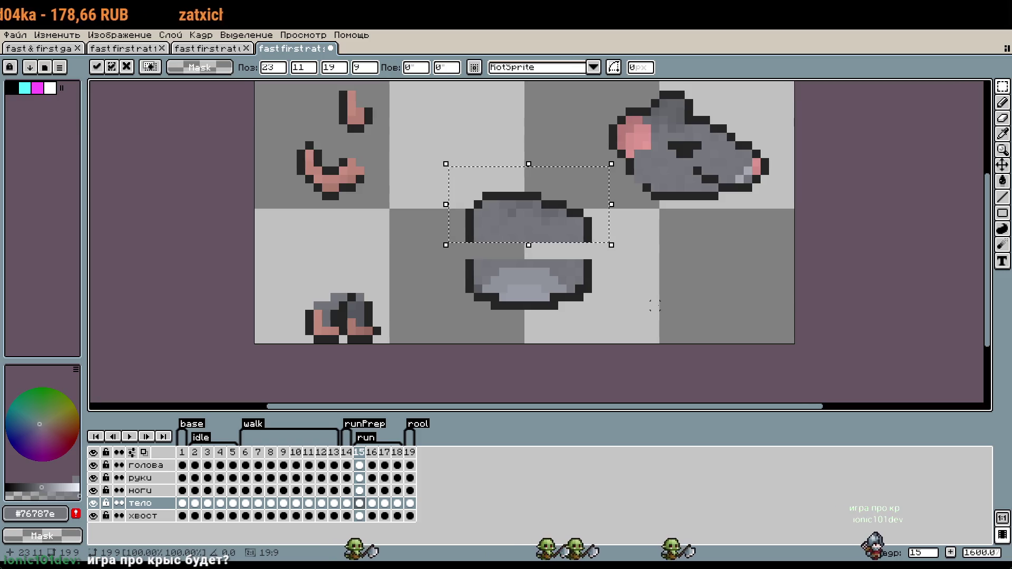
pyautogui.click(646, 305)
pyautogui.moveTo(674, 240); pyautogui.dragTo(667, 272)
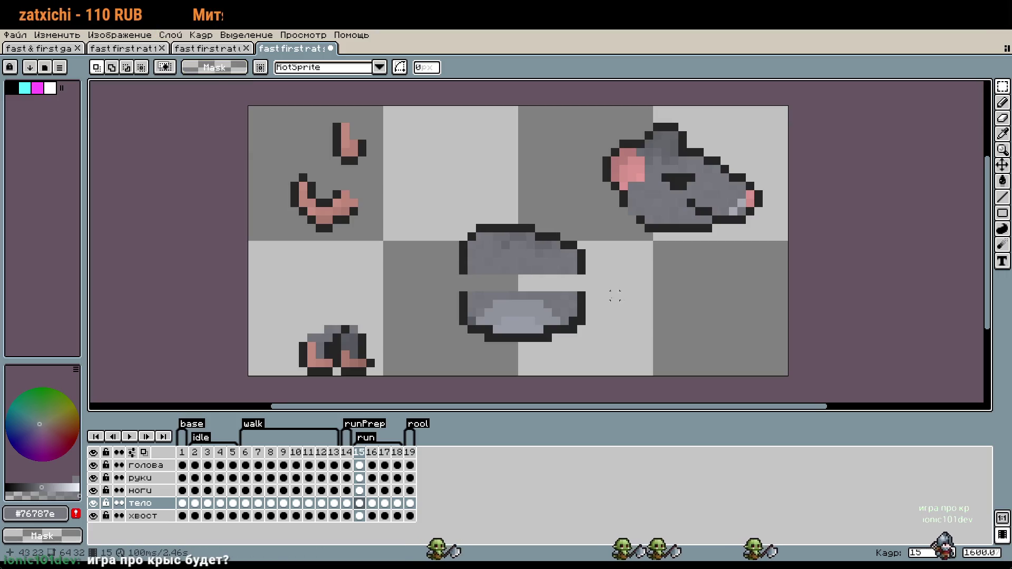
pyautogui.scroll(-1, 633, 289)
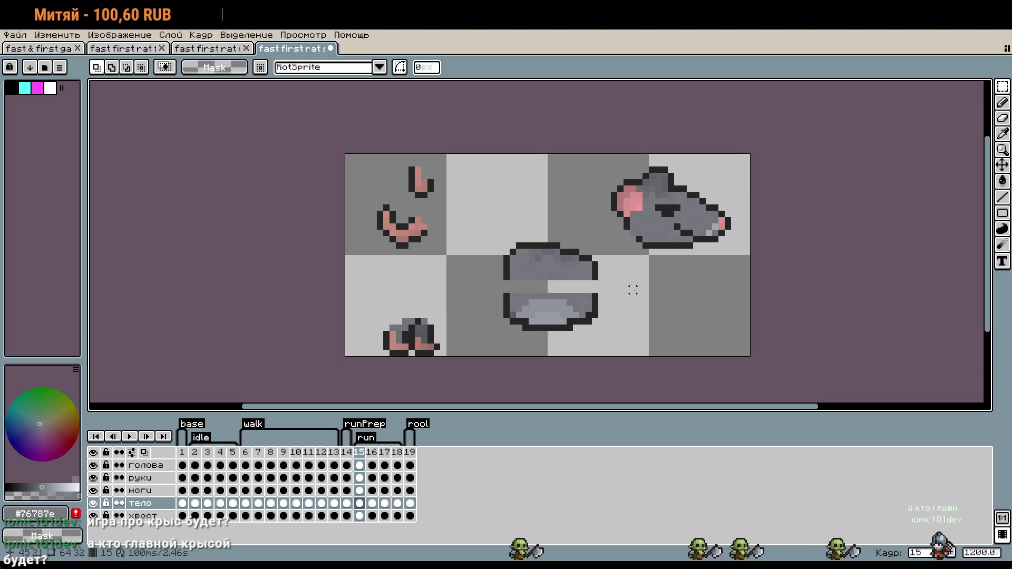
pyautogui.click(53, 50)
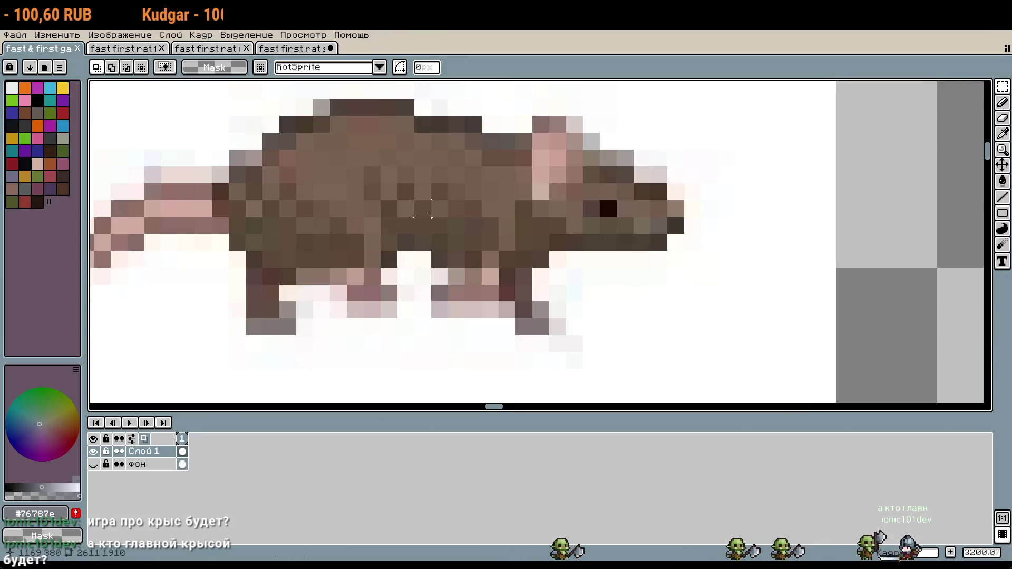
pyautogui.scroll(-1, 644, 274)
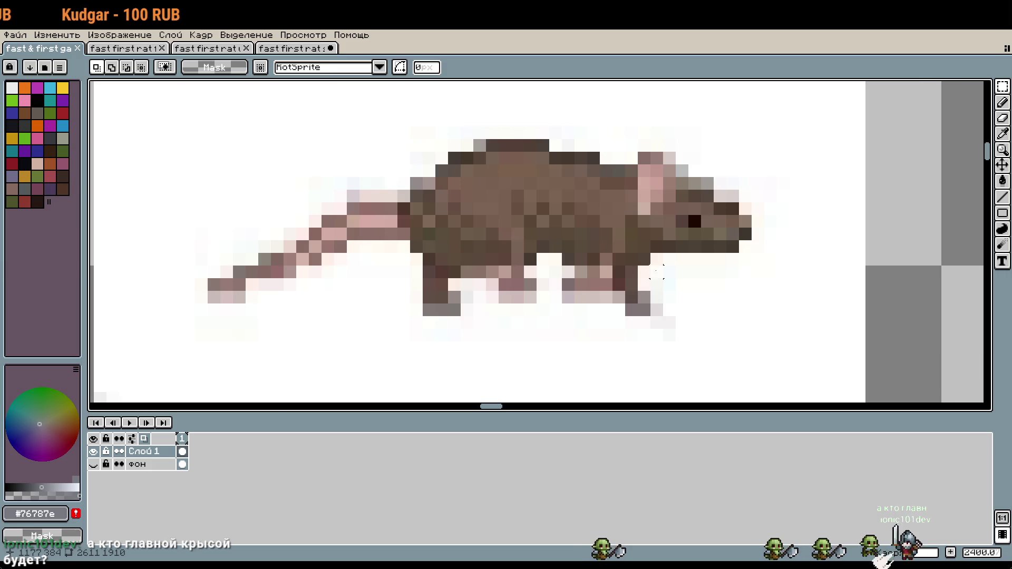
pyautogui.scroll(-1, 654, 273)
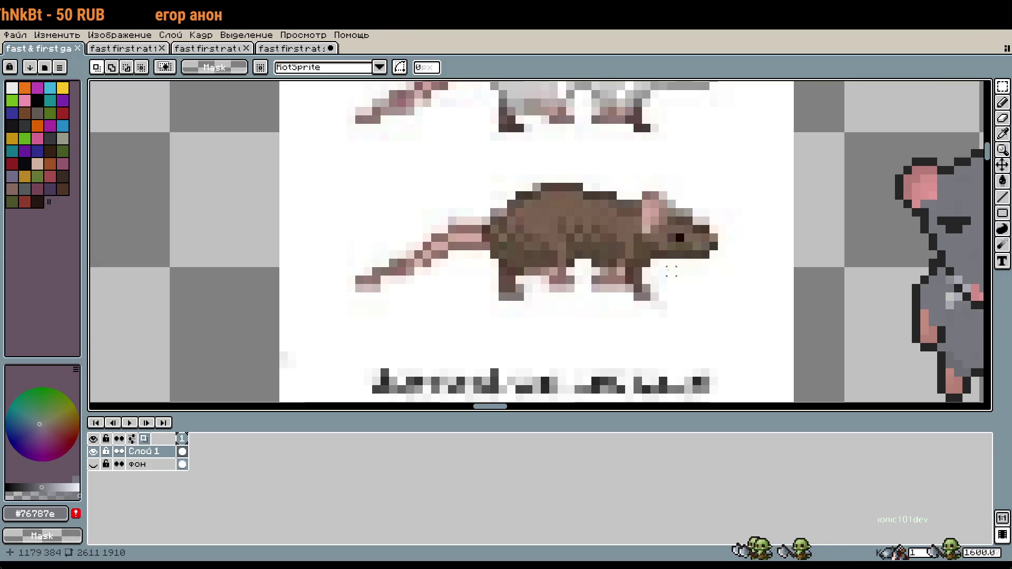
pyautogui.scroll(-2, 745, 287)
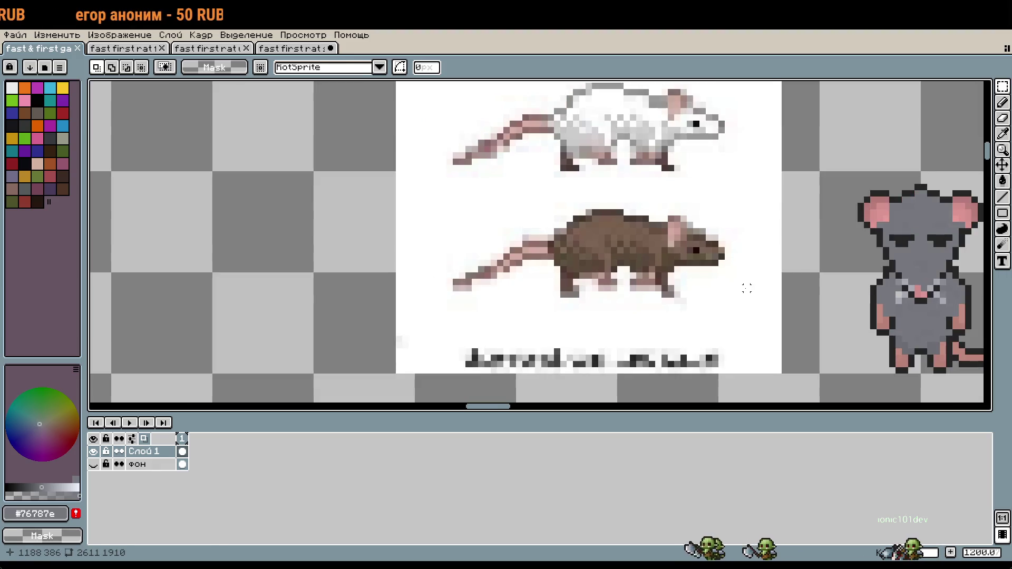
pyautogui.scroll(-1, 746, 288)
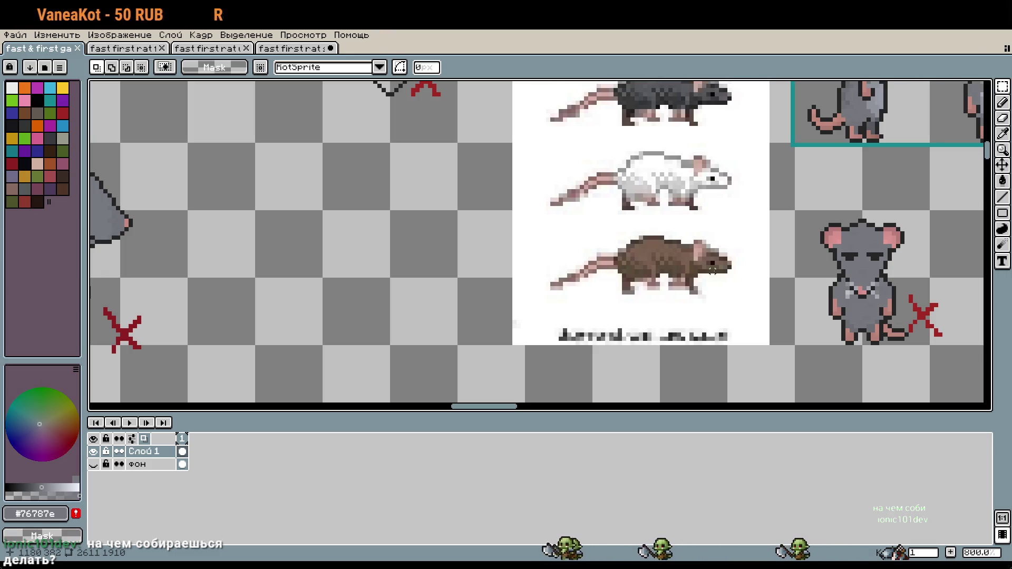
pyautogui.moveTo(712, 270); pyautogui.dragTo(651, 306)
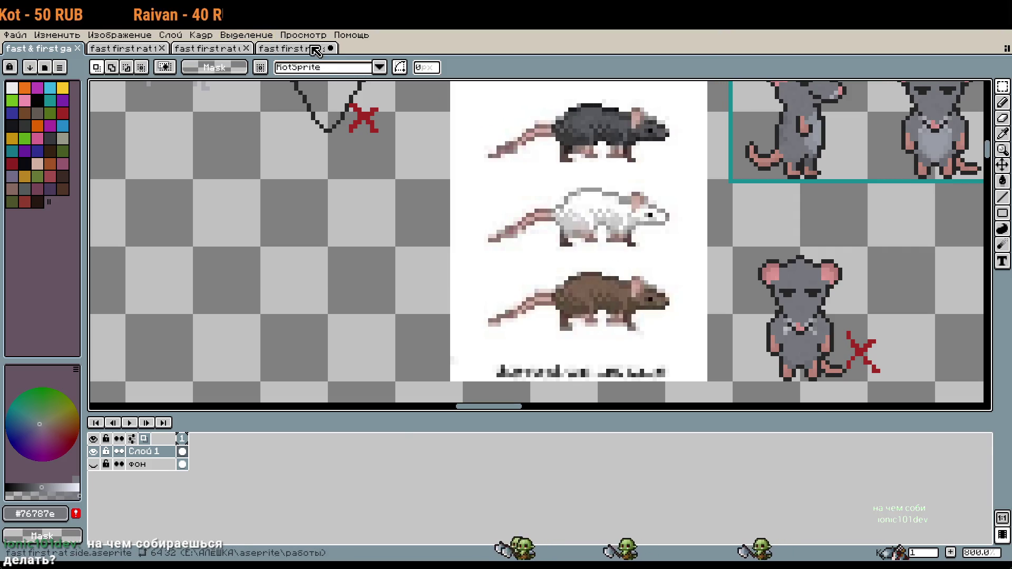
pyautogui.click(315, 50)
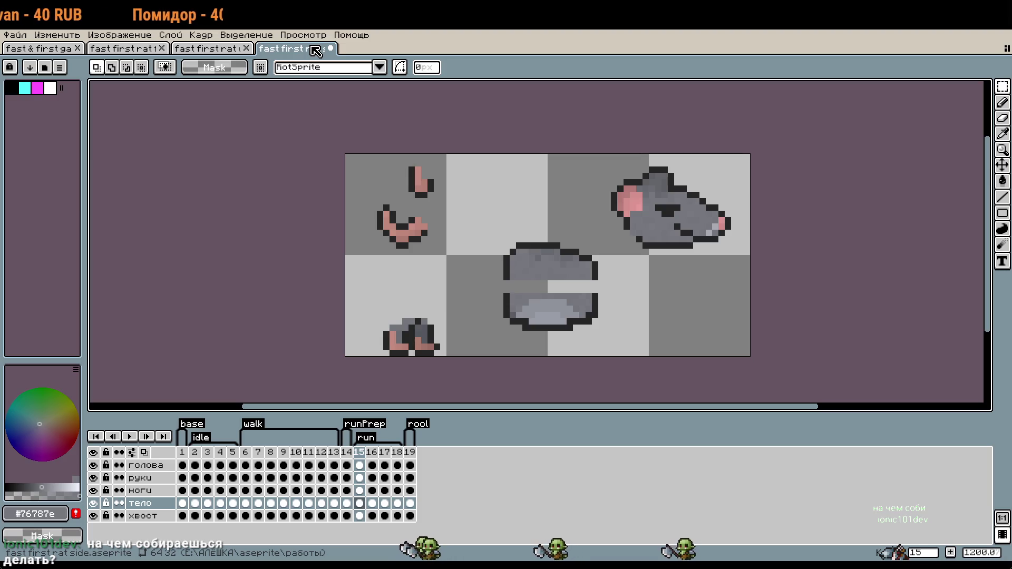
# On the голова layer, move the rat head down-left onto the body, one pixel right.
pyautogui.scroll(3, 528, 269)
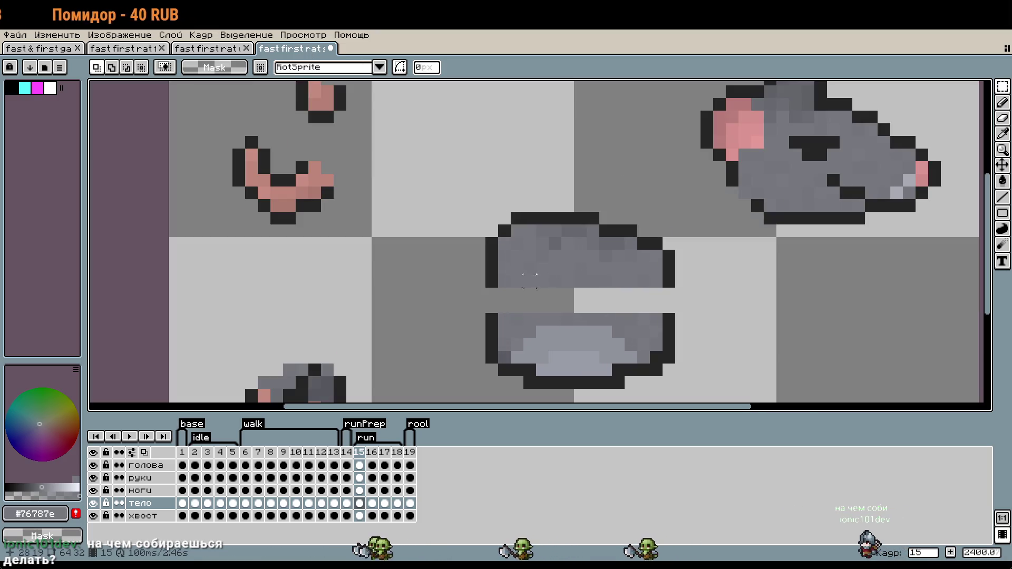
pyautogui.scroll(-2, 698, 316)
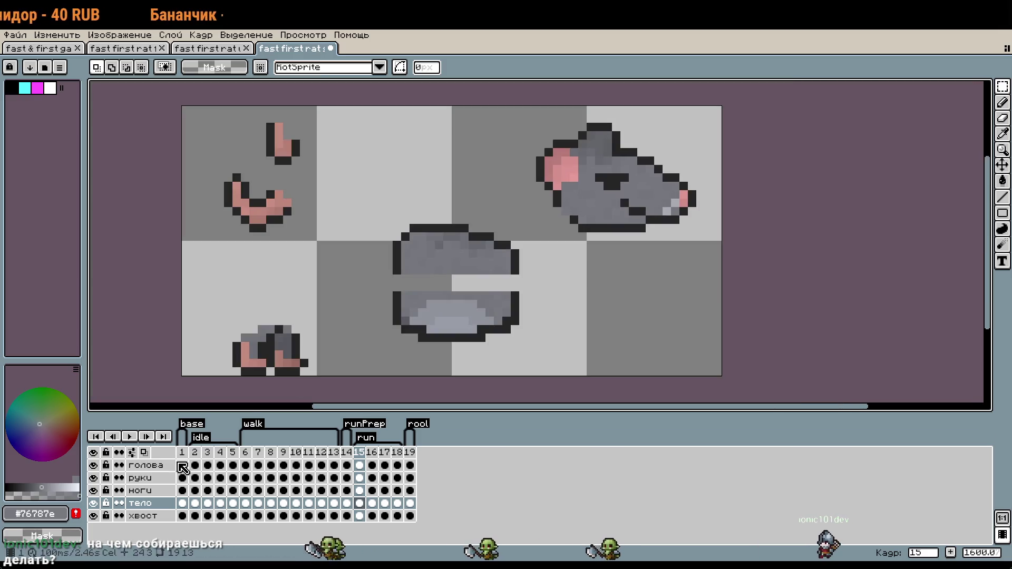
pyautogui.click(147, 465)
pyautogui.moveTo(522, 108); pyautogui.dragTo(733, 247)
pyautogui.moveTo(680, 228)
pyautogui.mouseDown()
pyautogui.moveTo(613, 312)
pyautogui.moveTo(619, 320)
pyautogui.mouseUp()
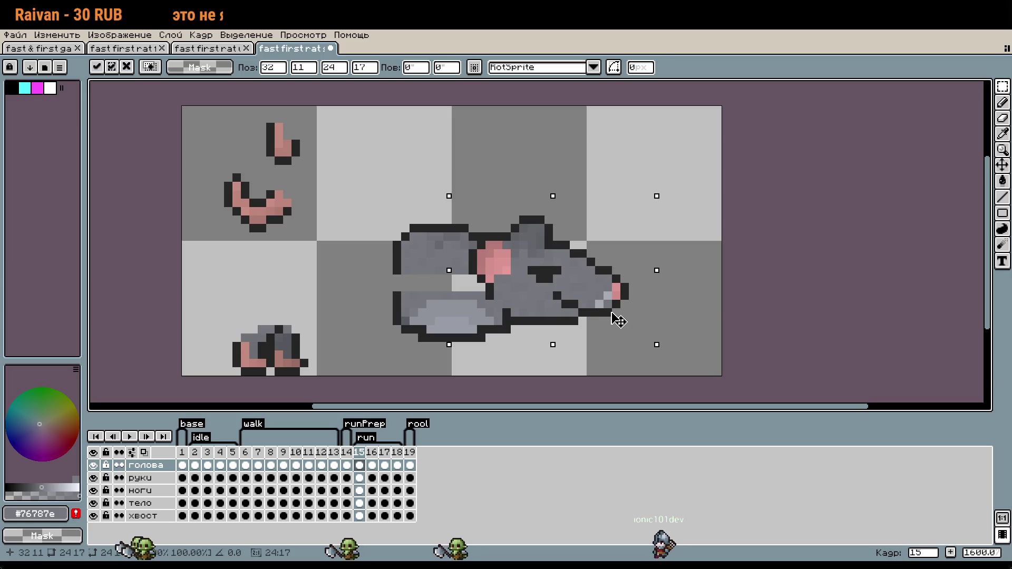
pyautogui.moveTo(618, 321); pyautogui.dragTo(621, 318)
pyautogui.click(419, 316)
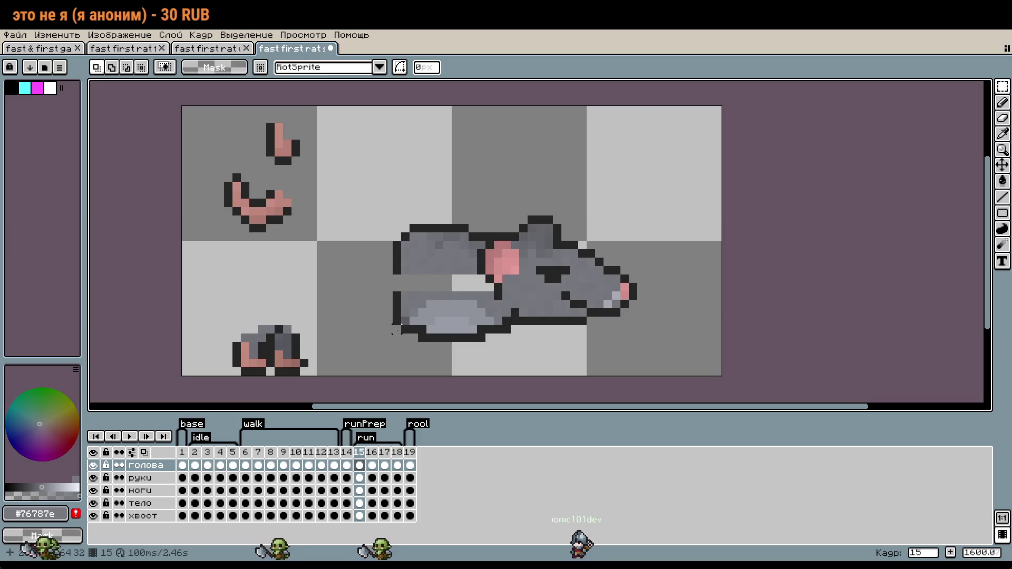
# On the тело layer, nudge the body into line under the head.
pyautogui.click(155, 503)
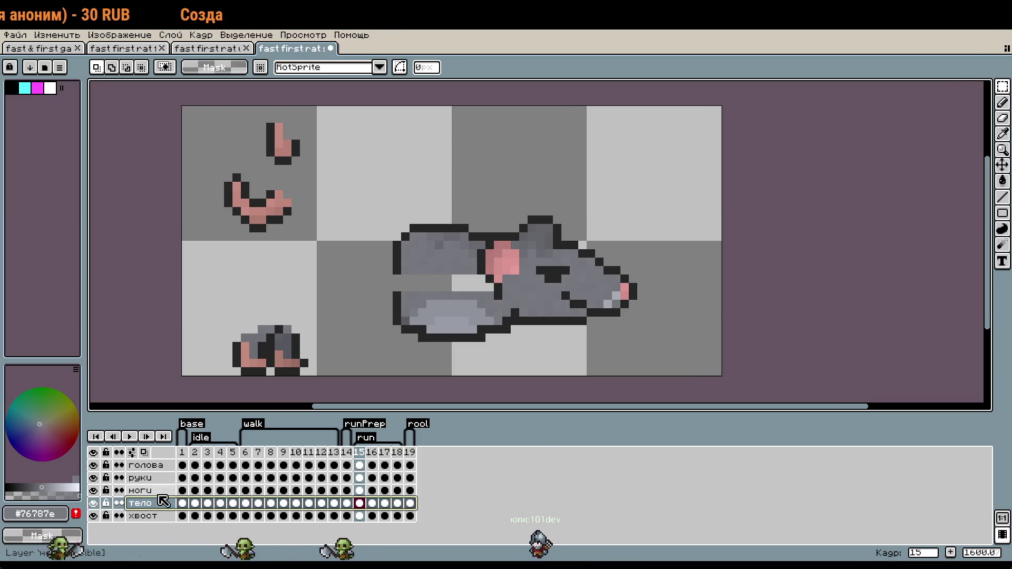
pyautogui.moveTo(339, 221); pyautogui.dragTo(589, 294)
pyautogui.moveTo(511, 267); pyautogui.dragTo(502, 274)
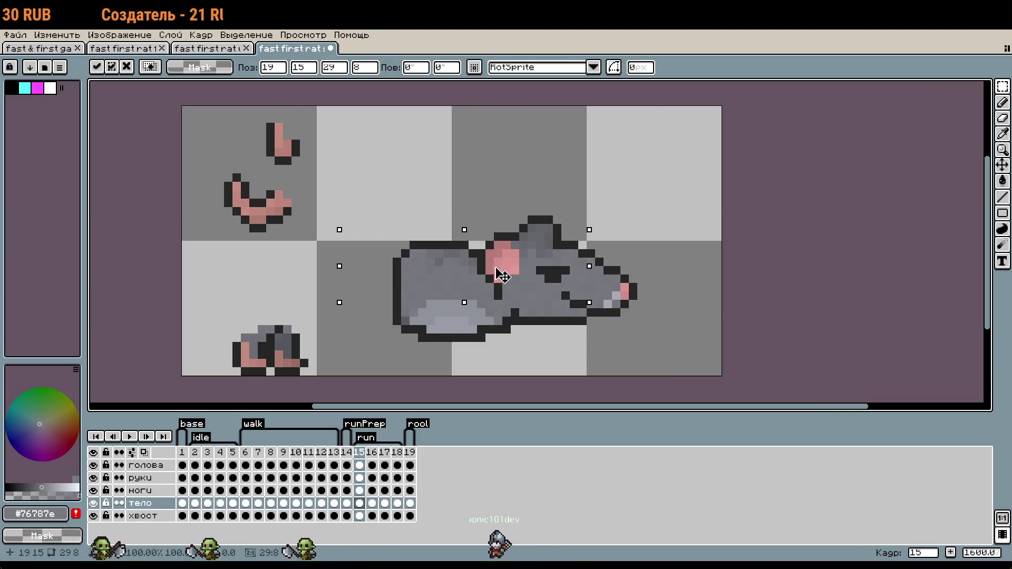
pyautogui.click(624, 347)
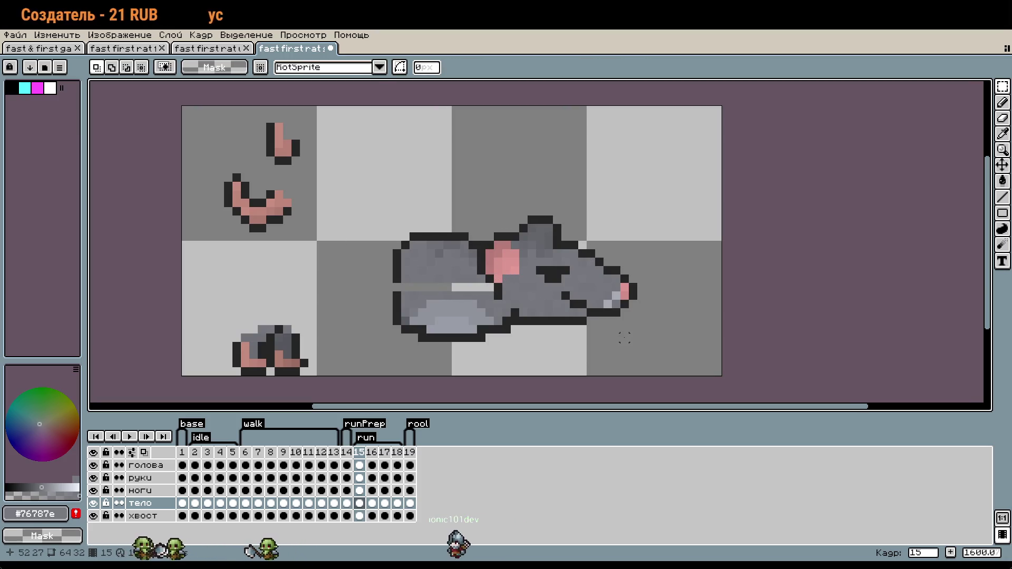
# Move the head to the sprite's top right and nudge the body pieces upward.
pyautogui.scroll(-2, 553, 277)
pyautogui.scroll(-1, 583, 209)
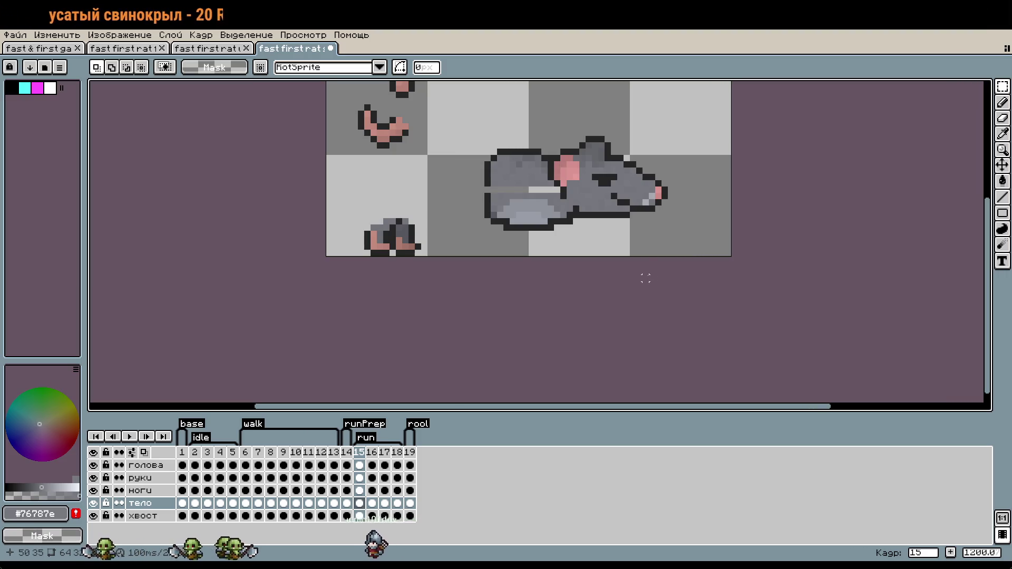
pyautogui.scroll(2, 646, 278)
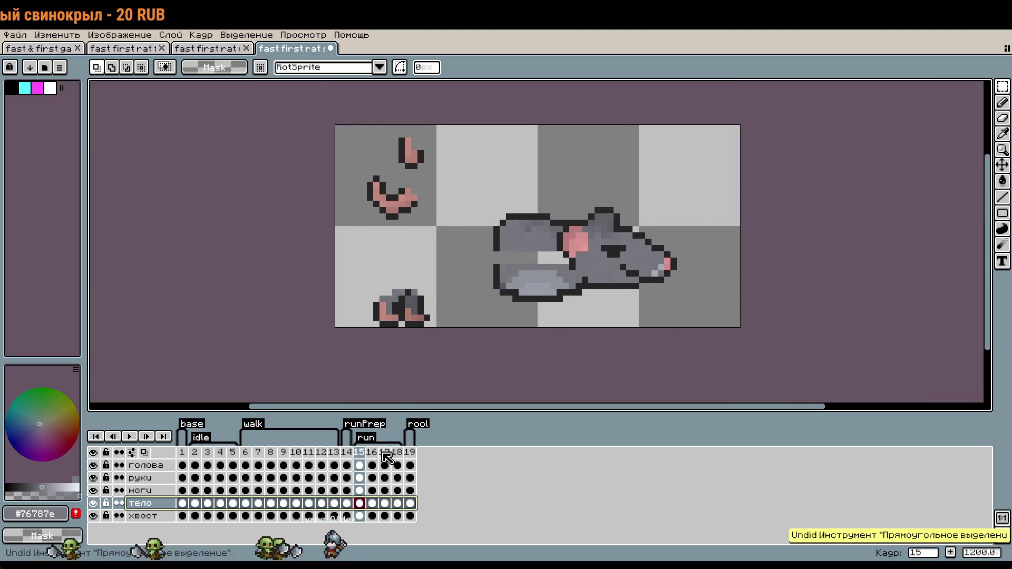
pyautogui.moveTo(601, 248); pyautogui.dragTo(645, 179)
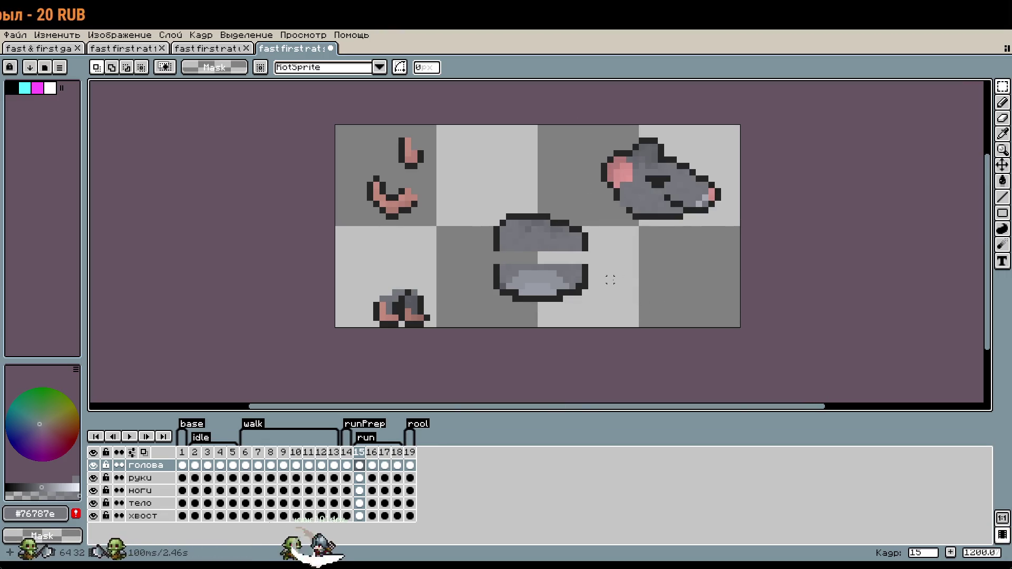
pyautogui.click(153, 503)
pyautogui.moveTo(459, 223)
pyautogui.mouseDown()
pyautogui.moveTo(557, 298)
pyautogui.moveTo(586, 279)
pyautogui.mouseUp()
pyautogui.press('Return')
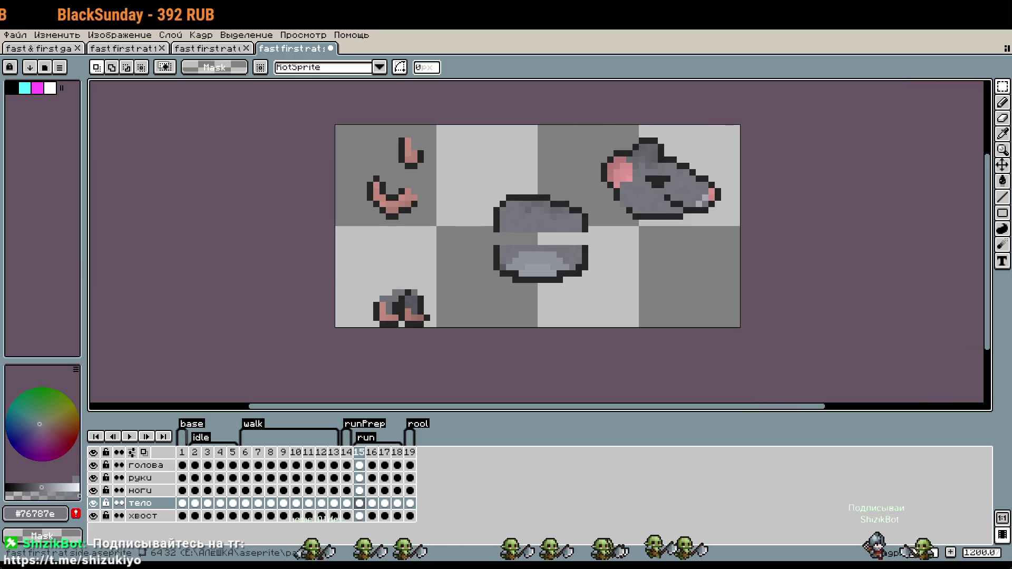
pyautogui.moveTo(306, 84)
pyautogui.mouseDown()
pyautogui.moveTo(357, 178)
pyautogui.moveTo(276, 55)
pyautogui.mouseUp()
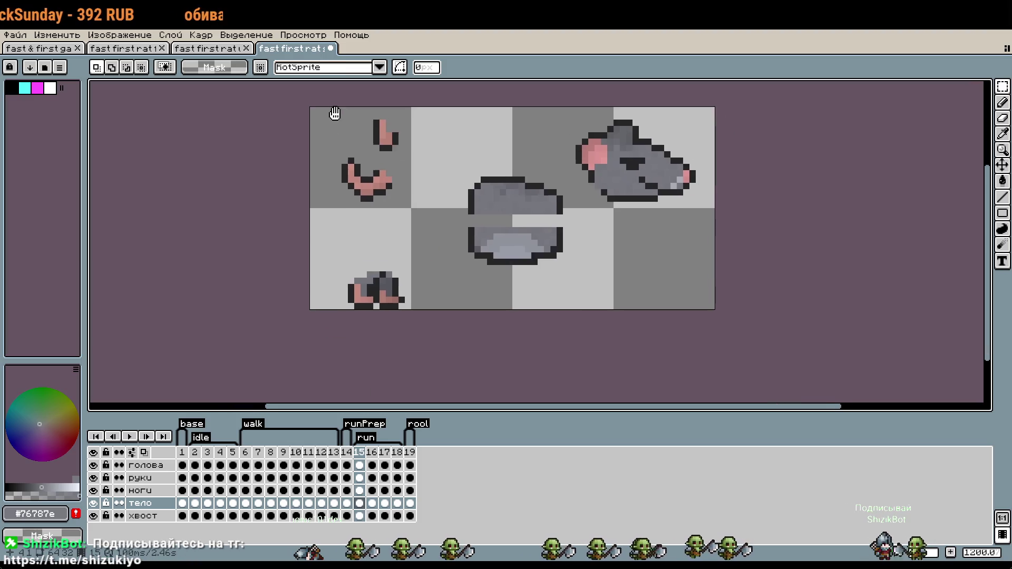
pyautogui.press('w')
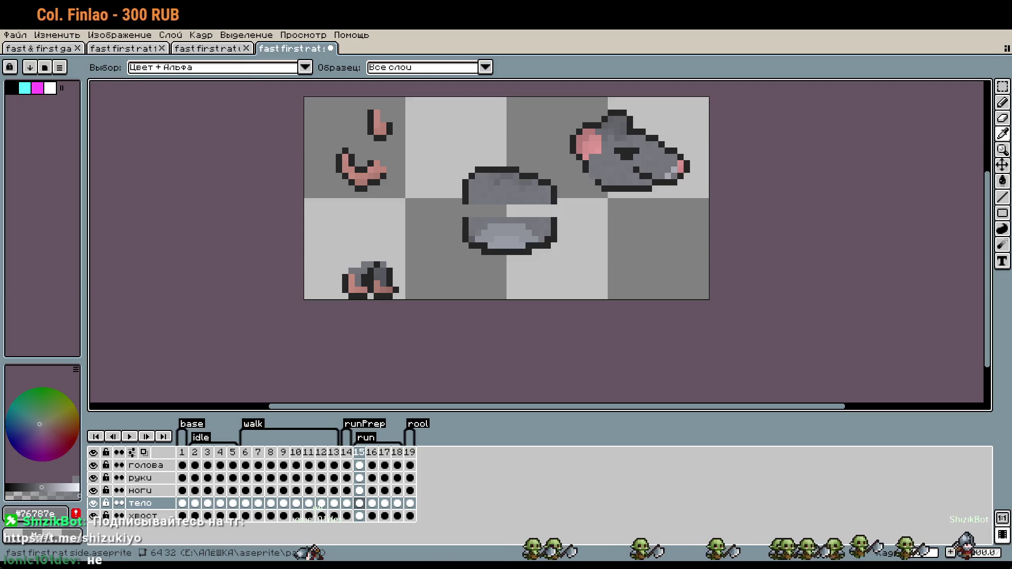
pyautogui.press('m')
pyautogui.hotkey('ctrl', 'Tab')
pyautogui.scroll(-2, 636, 309)
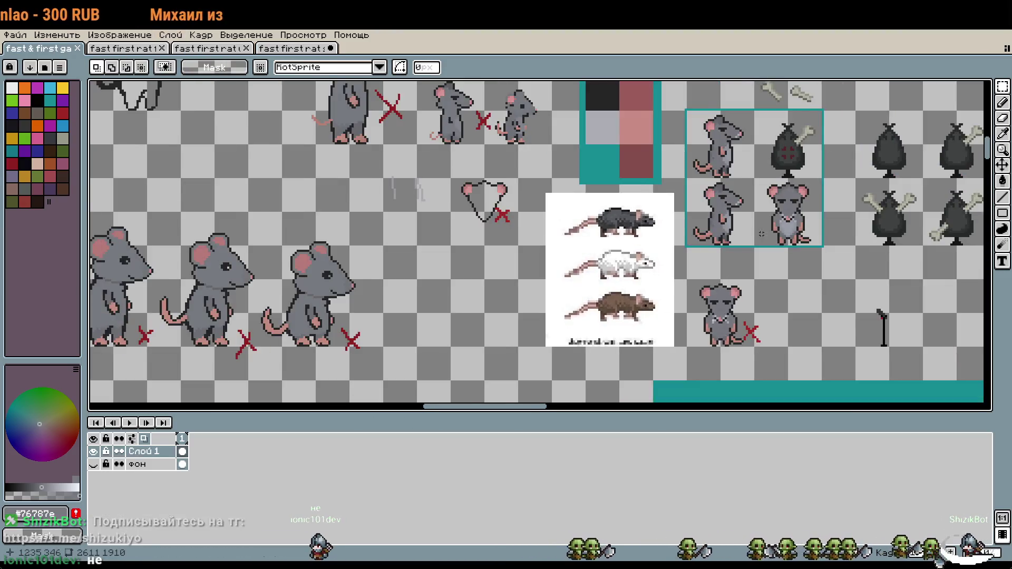
pyautogui.scroll(3, 636, 309)
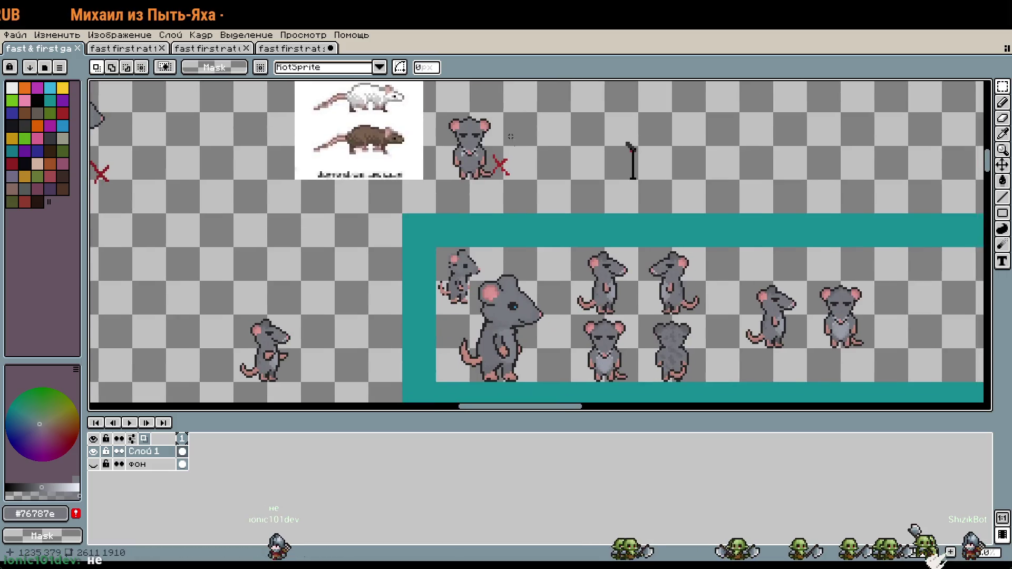
pyautogui.moveTo(636, 309); pyautogui.dragTo(626, 282)
pyautogui.scroll(1, 626, 281)
pyautogui.scroll(1, 626, 282)
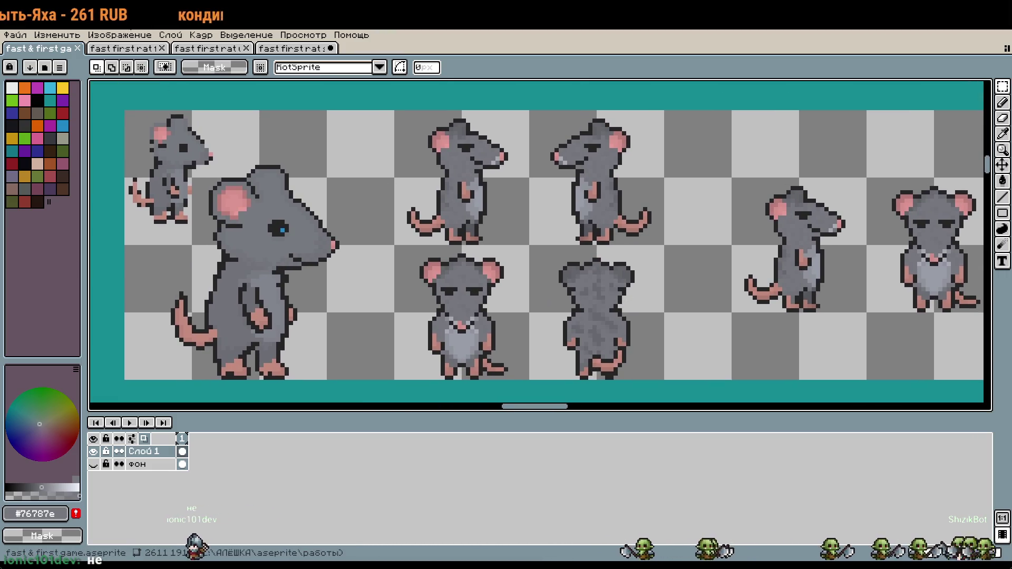
pyautogui.click(113, 51)
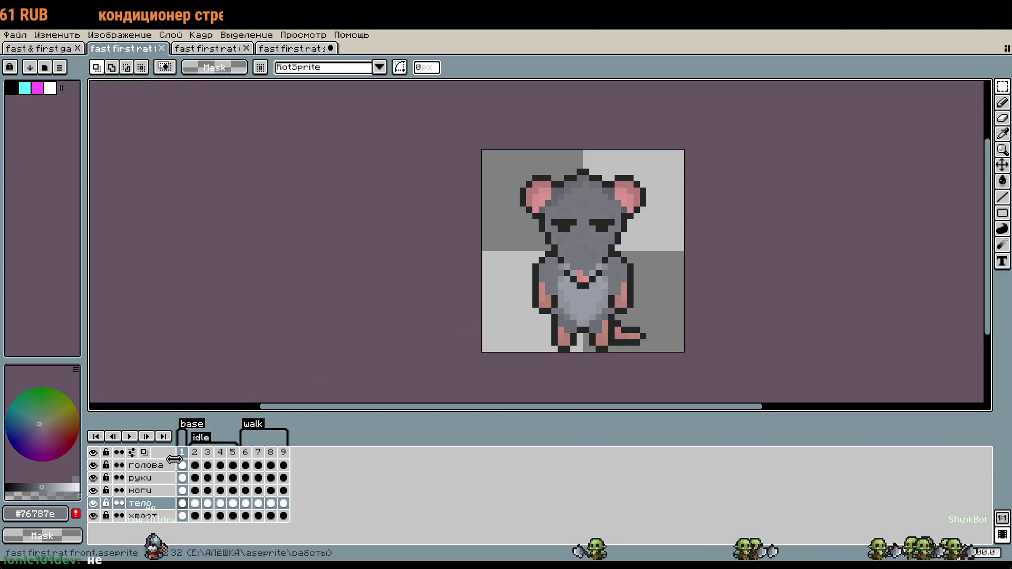
pyautogui.click(129, 437)
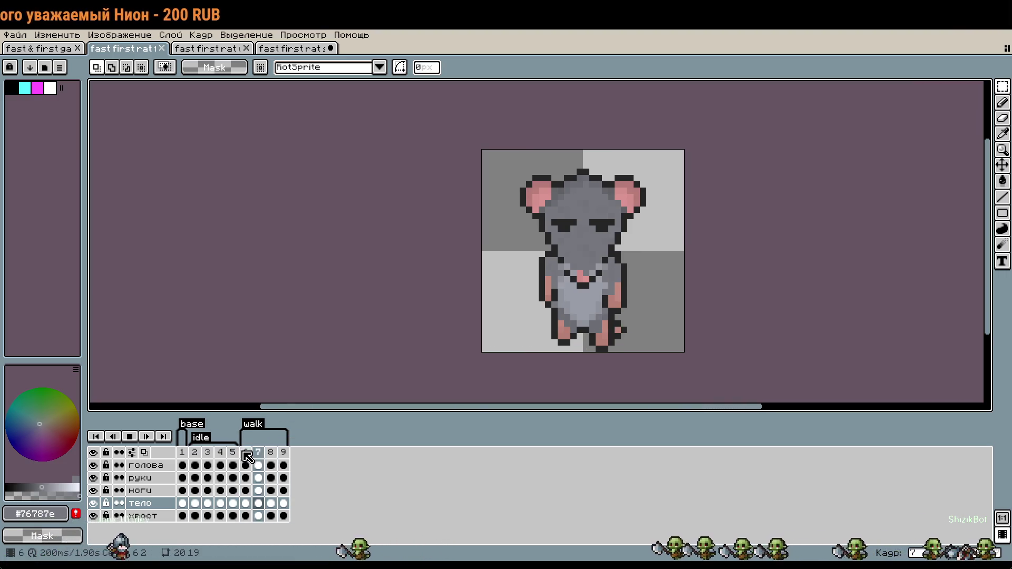
pyautogui.click(130, 436)
pyautogui.hotkey('ctrl', 'Tab')
pyautogui.press('Return')
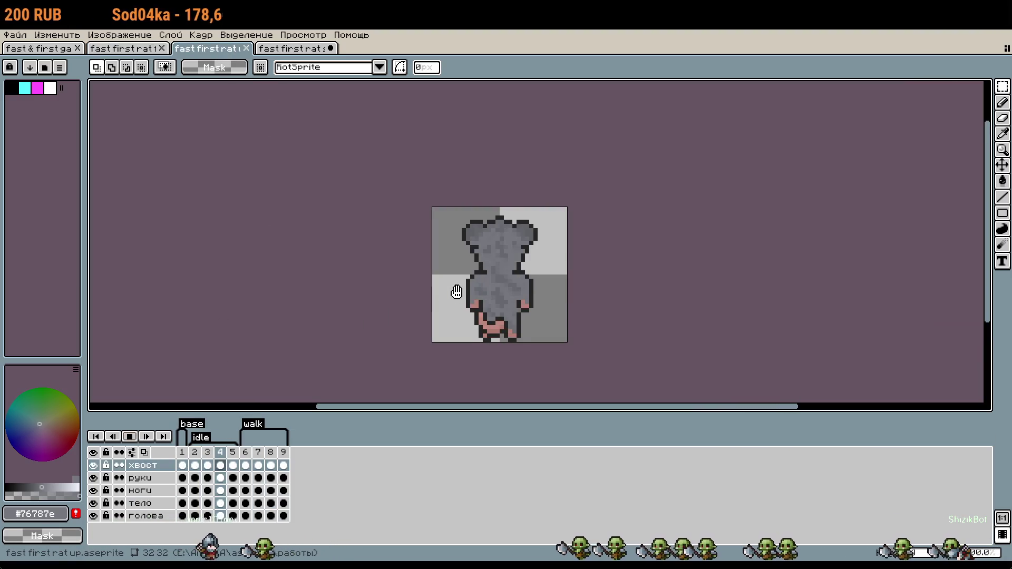
pyautogui.scroll(1, 387, 304)
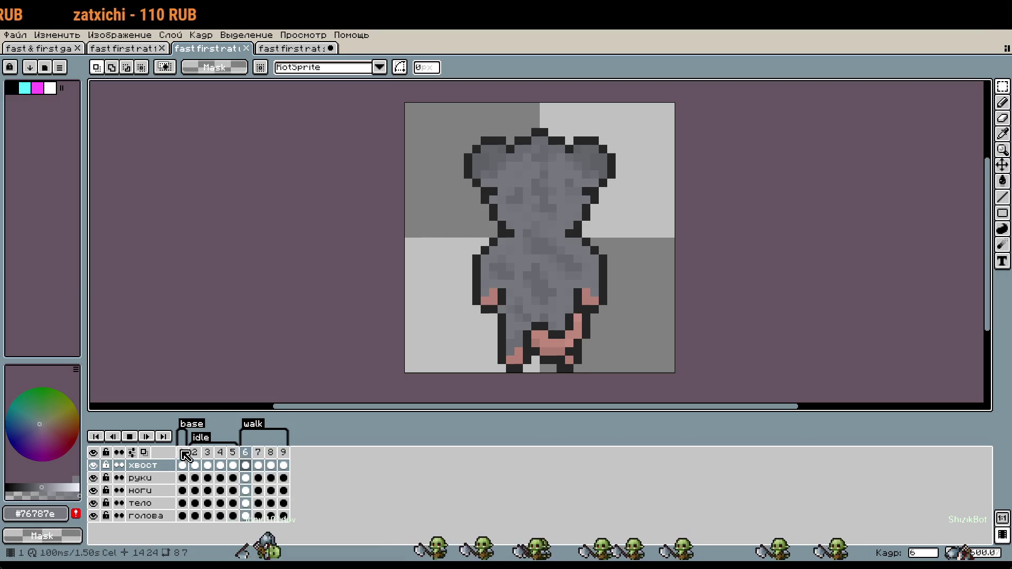
pyautogui.click(305, 46)
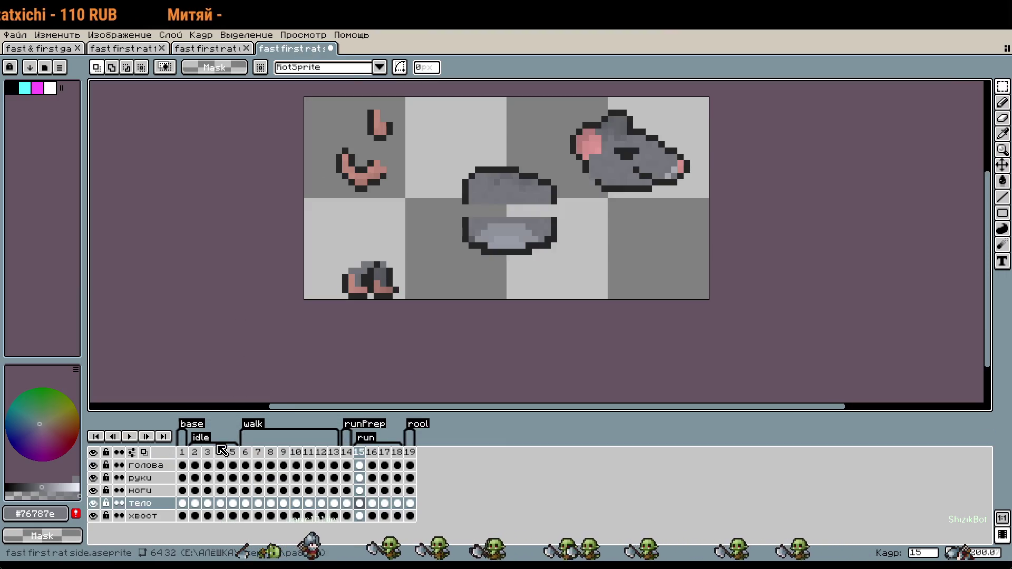
# Play the idle animation, undo the body and arm moves, and deselect the head.
pyautogui.click(195, 451)
pyautogui.click(131, 445)
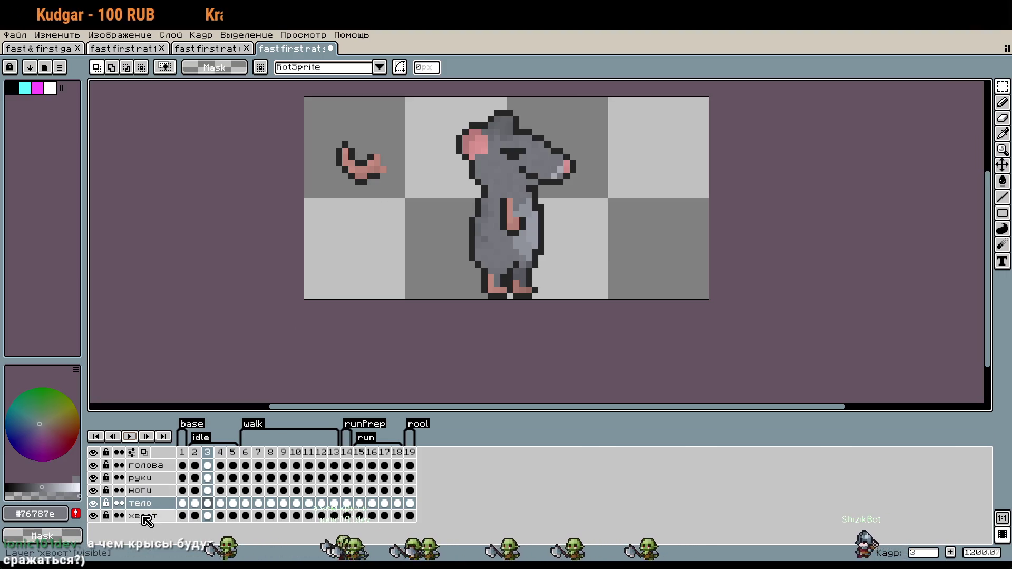
pyautogui.hotkey('ctrl', 'z')
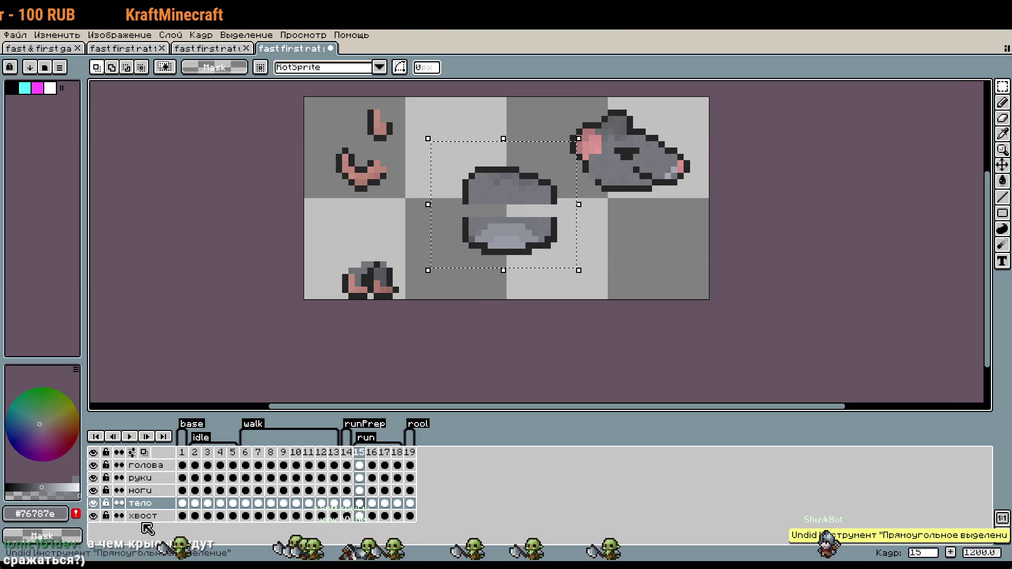
pyautogui.hotkey('ctrl', 'z')
pyautogui.hotkey('ctrl', 'z')
pyautogui.hotkey('ctrl', 'z')
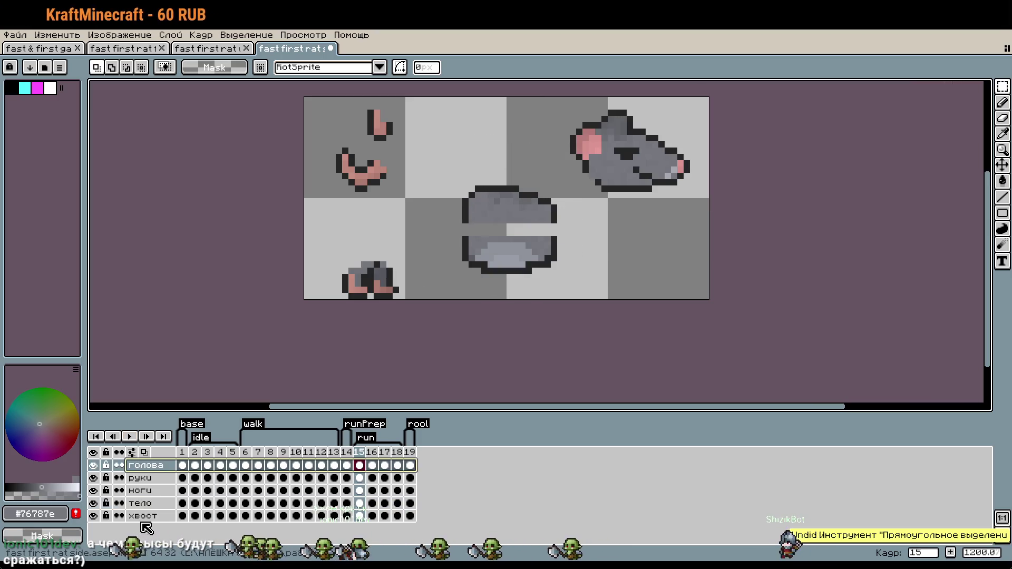
pyautogui.hotkey('ctrl', 'z')
pyautogui.hotkey('ctrl', 'z')
pyautogui.hotkey('ctrl', 'z')
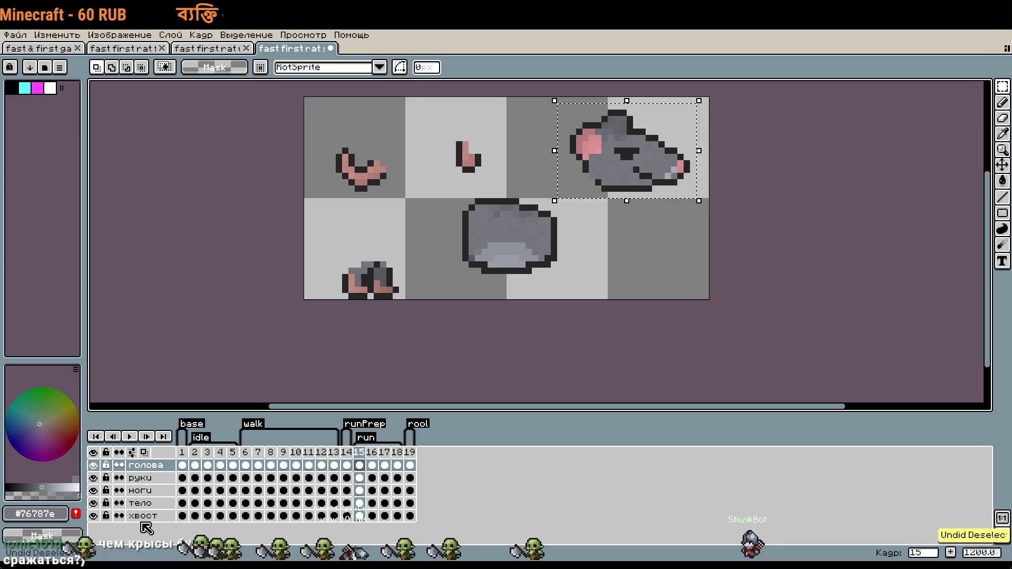
pyautogui.hotkey('ctrl', 'z')
pyautogui.hotkey('ctrl', 'z')
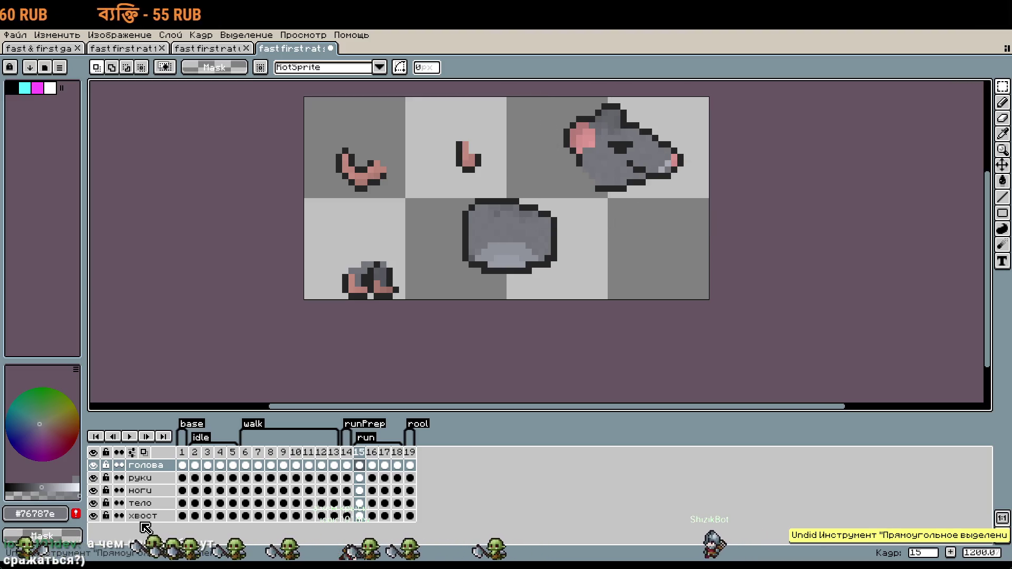
pyautogui.hotkey('ctrl', 'z')
pyautogui.hotkey('ctrl', 'z')
pyautogui.hotkey('ctrl', 'd')
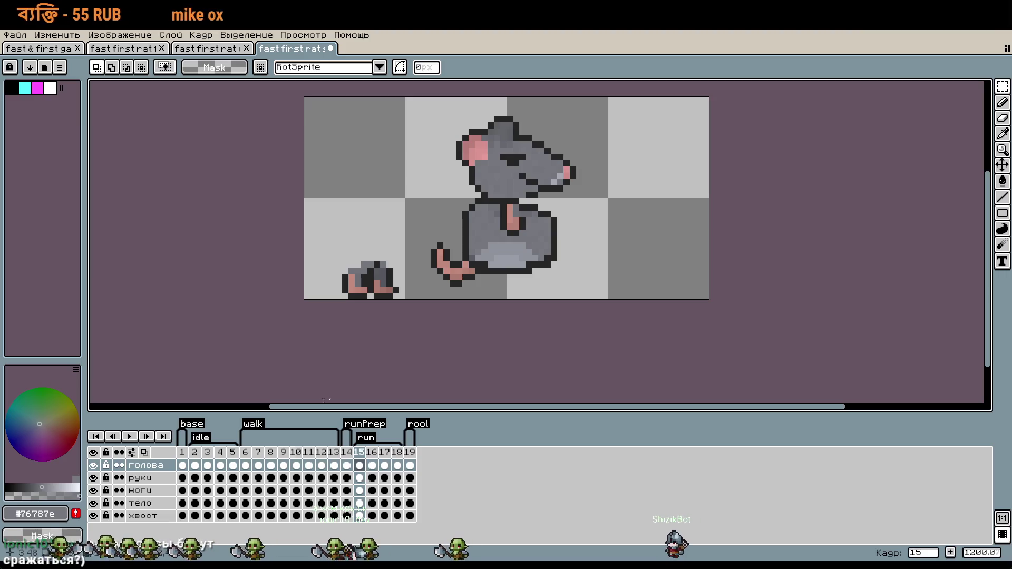
# On run frame 15, move the head right, then nudge it slightly up and left.
pyautogui.click(183, 475)
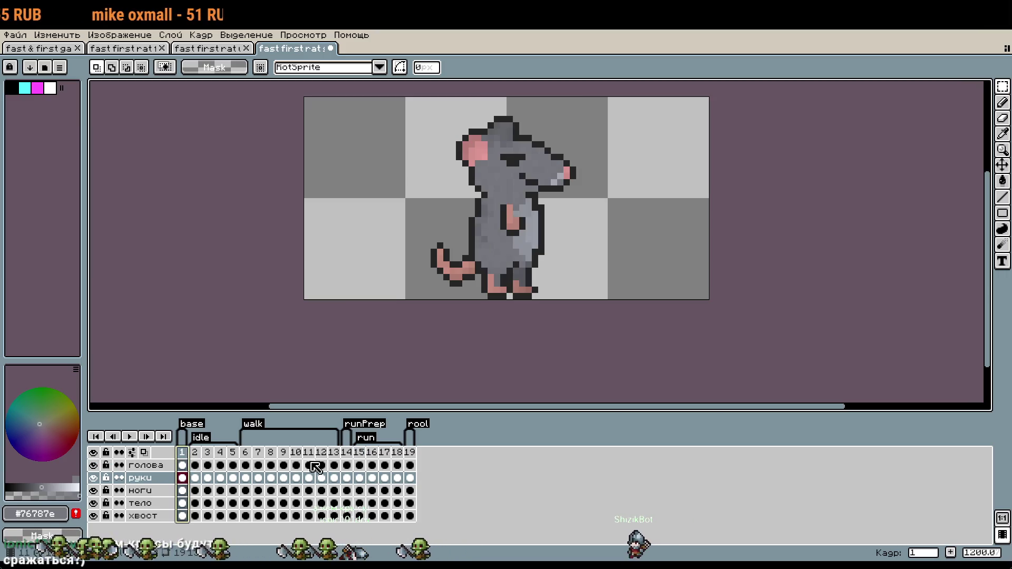
pyautogui.click(359, 452)
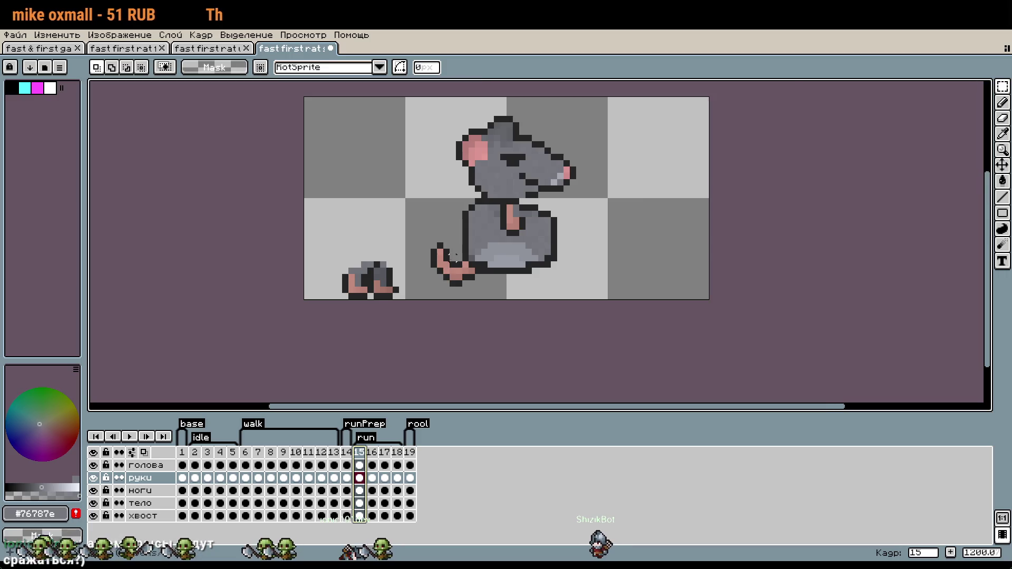
pyautogui.scroll(1, 502, 144)
pyautogui.click(161, 467)
pyautogui.moveTo(411, 86)
pyautogui.mouseDown()
pyautogui.moveTo(643, 232)
pyautogui.moveTo(759, 251)
pyautogui.mouseUp()
pyautogui.click(664, 286)
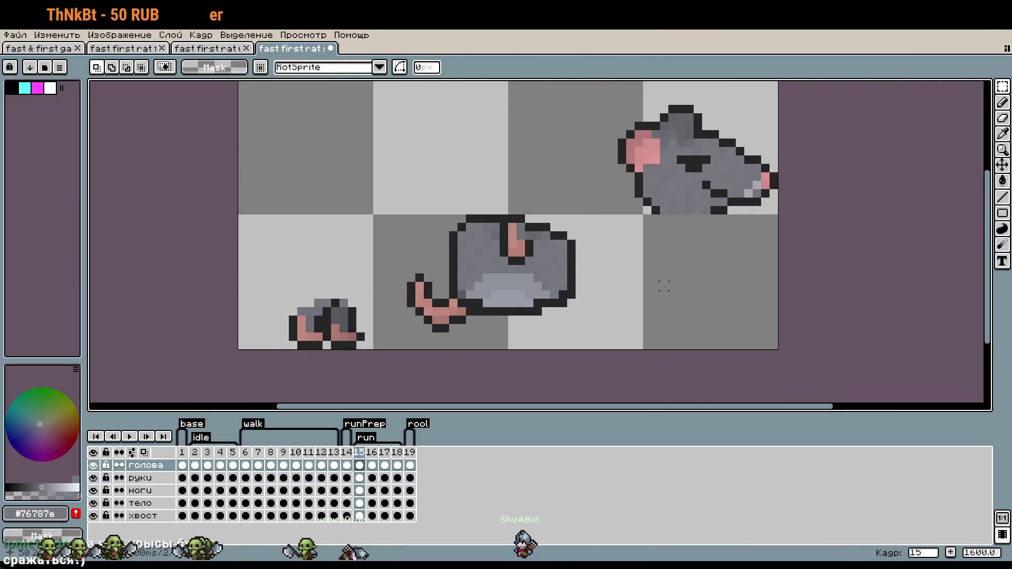
pyautogui.moveTo(596, 91); pyautogui.dragTo(776, 235)
pyautogui.moveTo(686, 158); pyautogui.dragTo(677, 149)
pyautogui.click(461, 284)
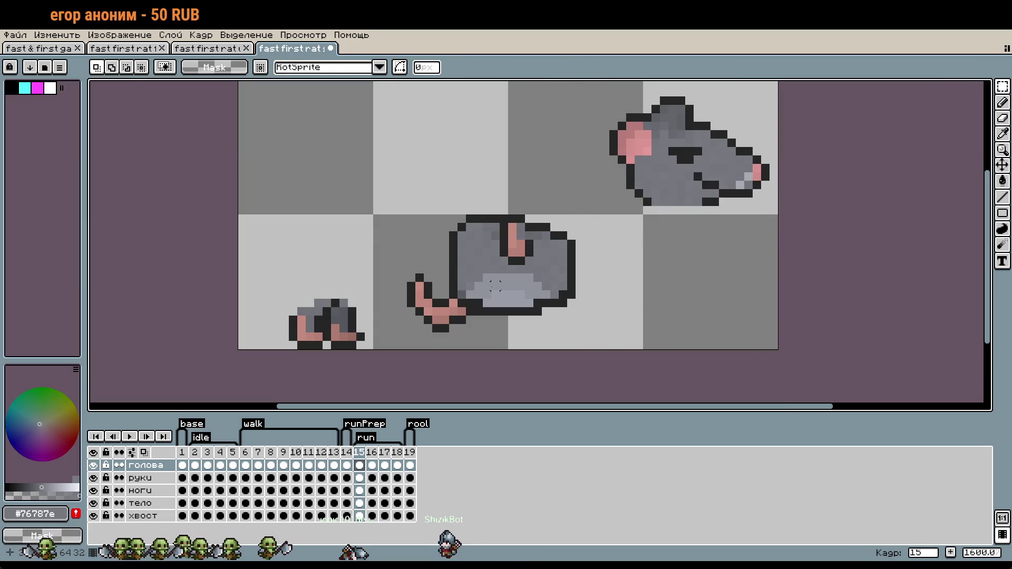
# Replay from frame 1, stop on frame 15, then switch to the rat reference sheet.
pyautogui.click(185, 452)
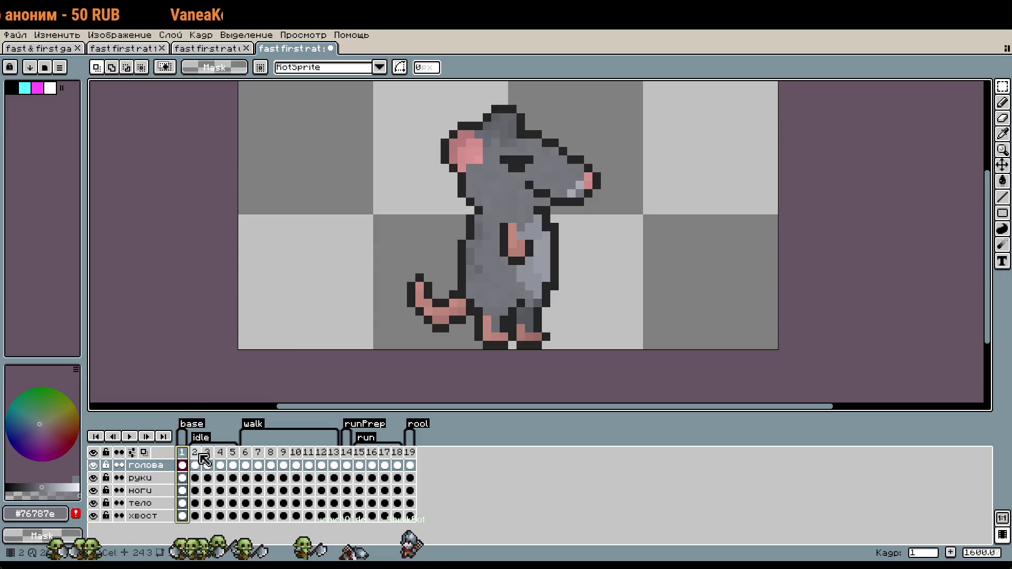
pyautogui.scroll(-1, 732, 232)
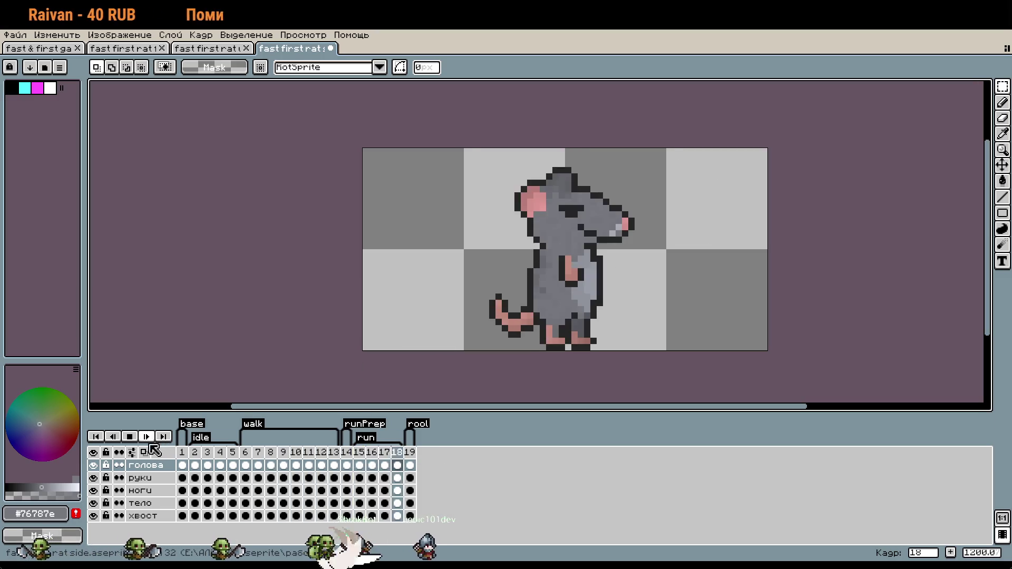
pyautogui.click(359, 452)
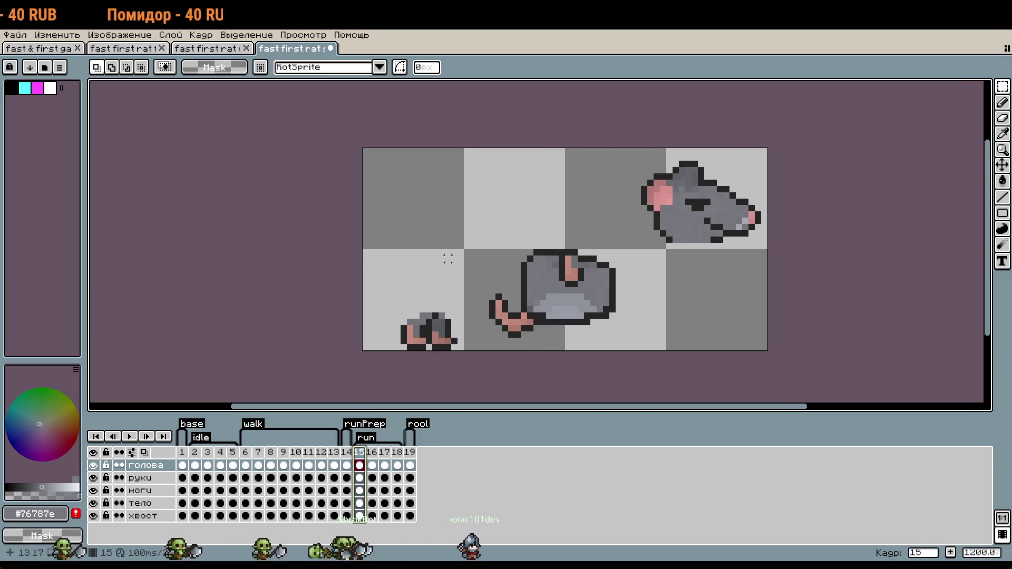
pyautogui.moveTo(664, 254); pyautogui.dragTo(668, 237)
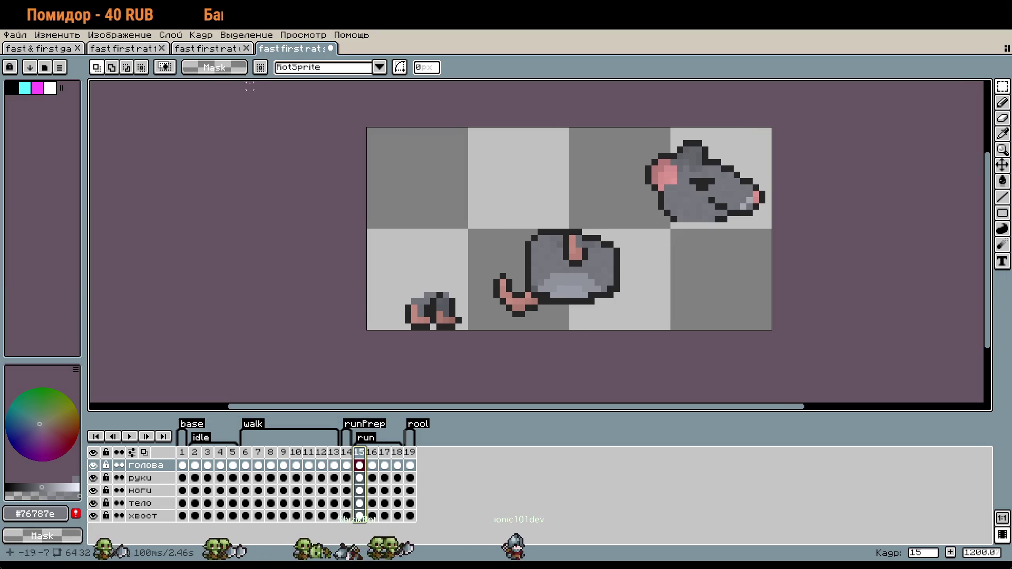
pyautogui.click(74, 52)
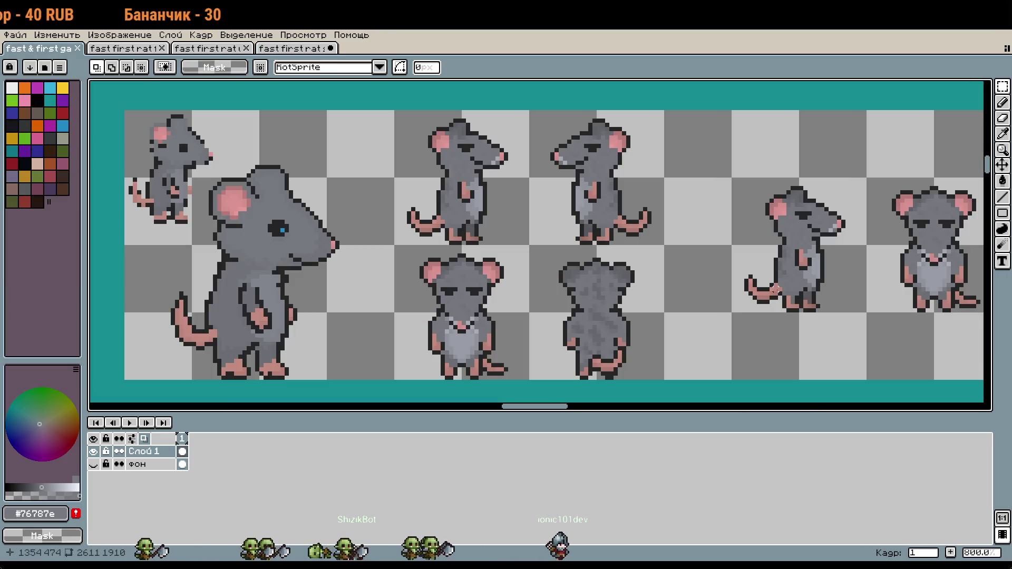
pyautogui.scroll(-2, 776, 288)
pyautogui.scroll(-3, 784, 289)
pyautogui.moveTo(780, 315)
pyautogui.mouseDown()
pyautogui.moveTo(651, 239)
pyautogui.moveTo(734, 401)
pyautogui.mouseUp()
pyautogui.scroll(1, 527, 227)
pyautogui.moveTo(527, 226); pyautogui.dragTo(500, 133)
pyautogui.scroll(1, 500, 133)
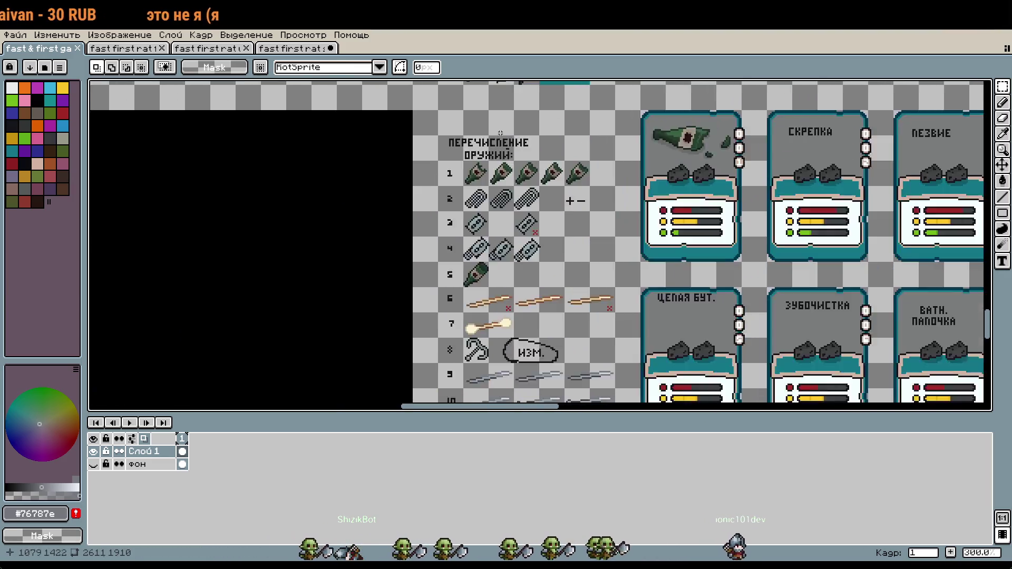
pyautogui.scroll(2, 525, 148)
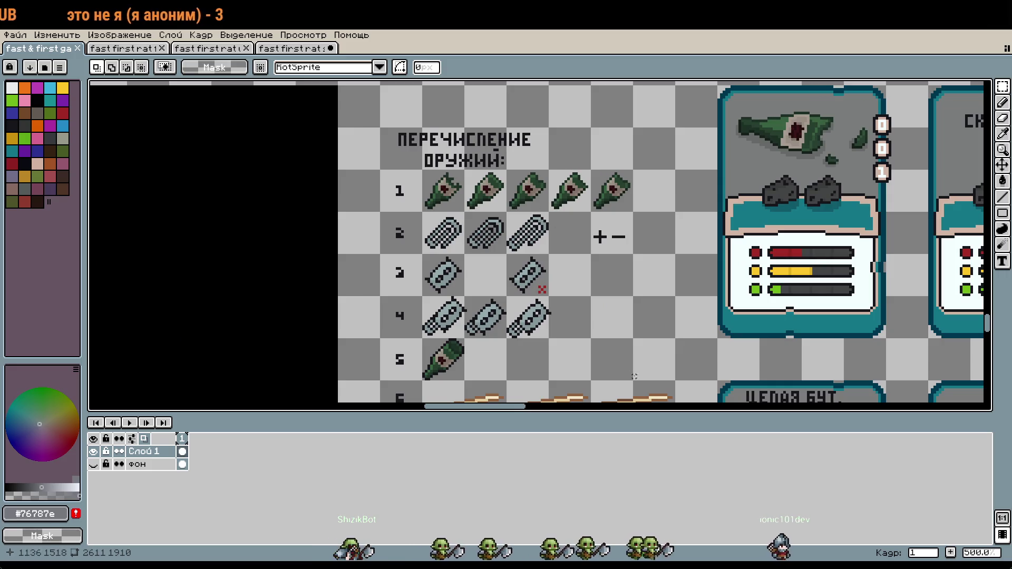
pyautogui.scroll(-3, 653, 369)
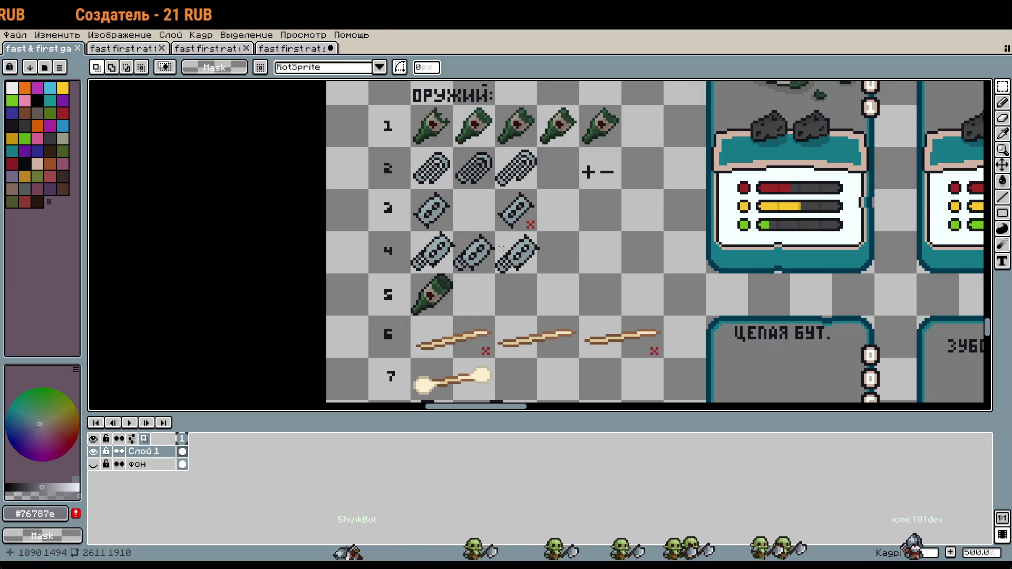
pyautogui.hscroll(10, 574, 240)
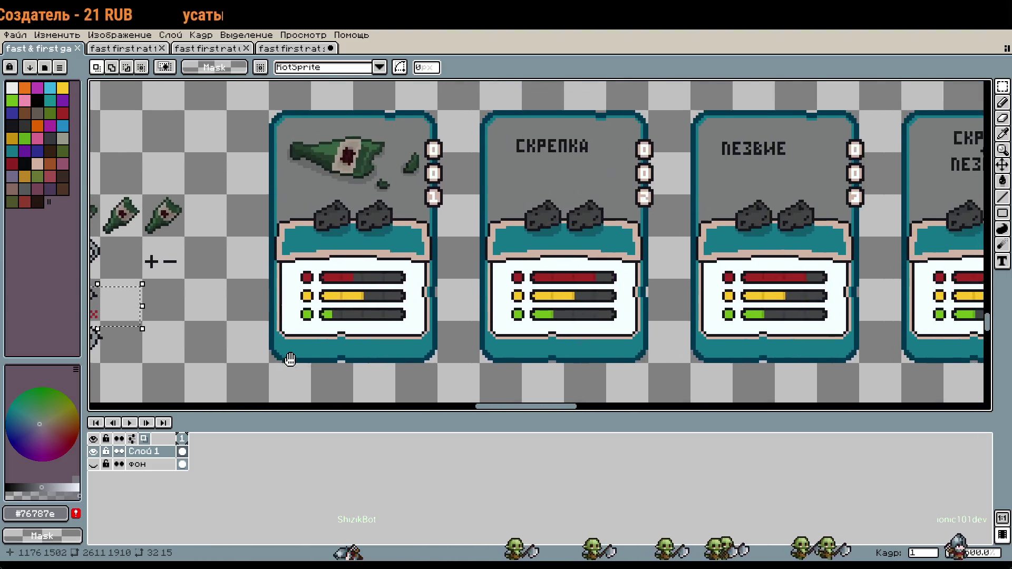
pyautogui.hscroll(-10, 496, 253)
pyautogui.hscroll(-5, 661, 305)
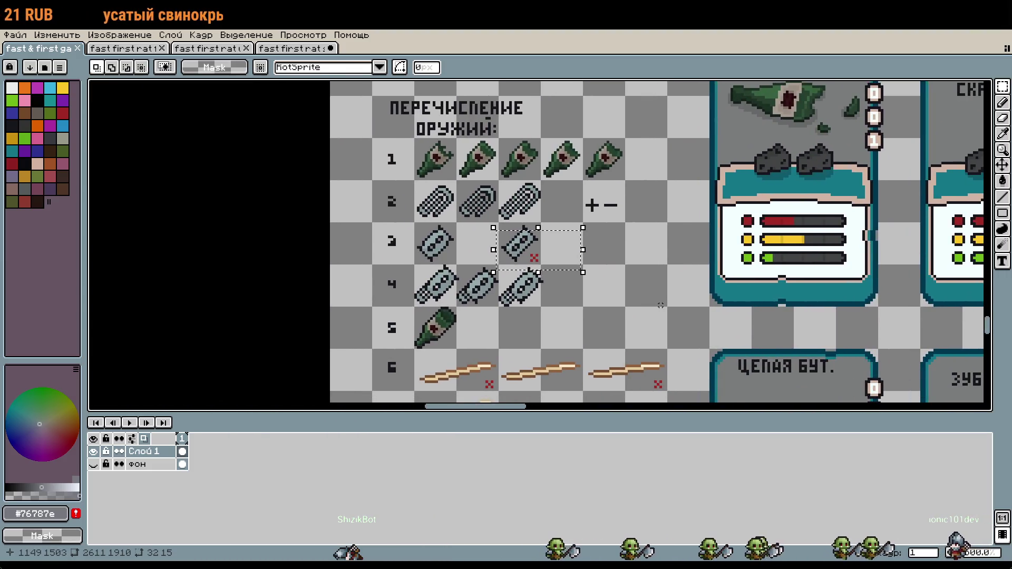
pyautogui.scroll(-5, 651, 222)
pyautogui.scroll(-2, 651, 190)
pyautogui.scroll(-2, 652, 182)
pyautogui.scroll(-3, 652, 180)
pyautogui.scroll(-2, 651, 180)
pyautogui.scroll(-1, 662, 223)
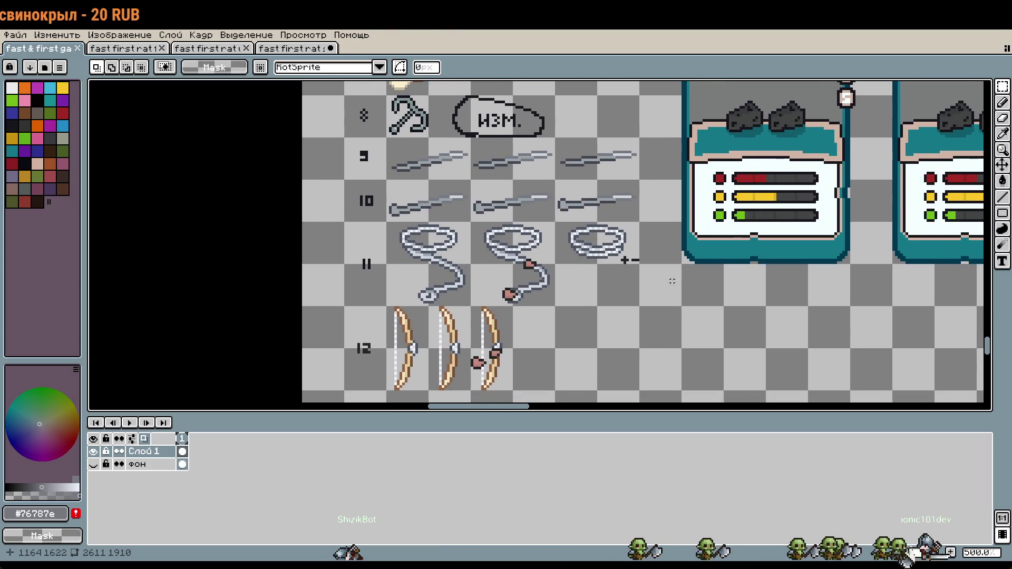
pyautogui.moveTo(670, 305); pyautogui.dragTo(654, 224)
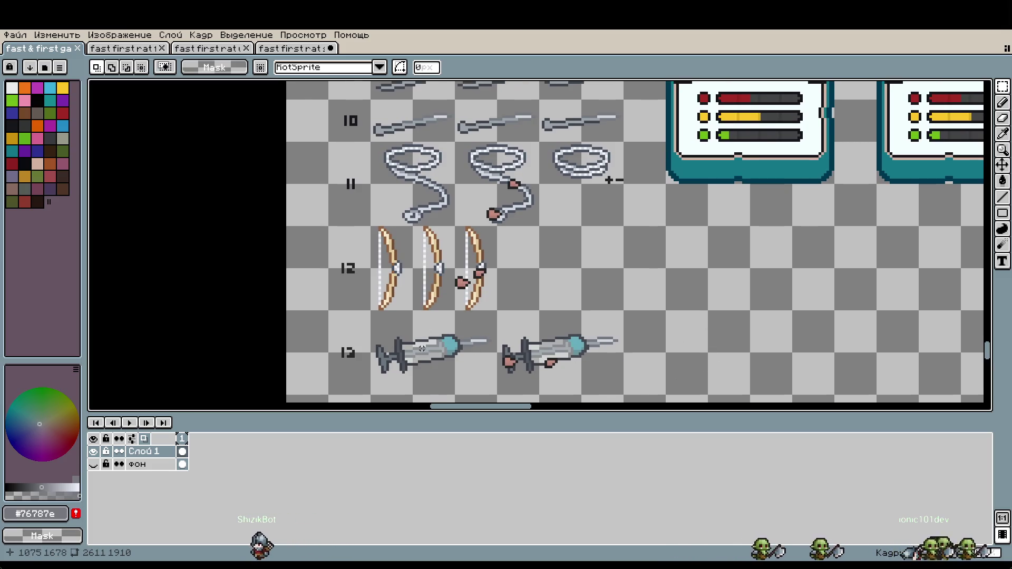
pyautogui.scroll(1, 385, 340)
pyautogui.moveTo(367, 330); pyautogui.dragTo(524, 367)
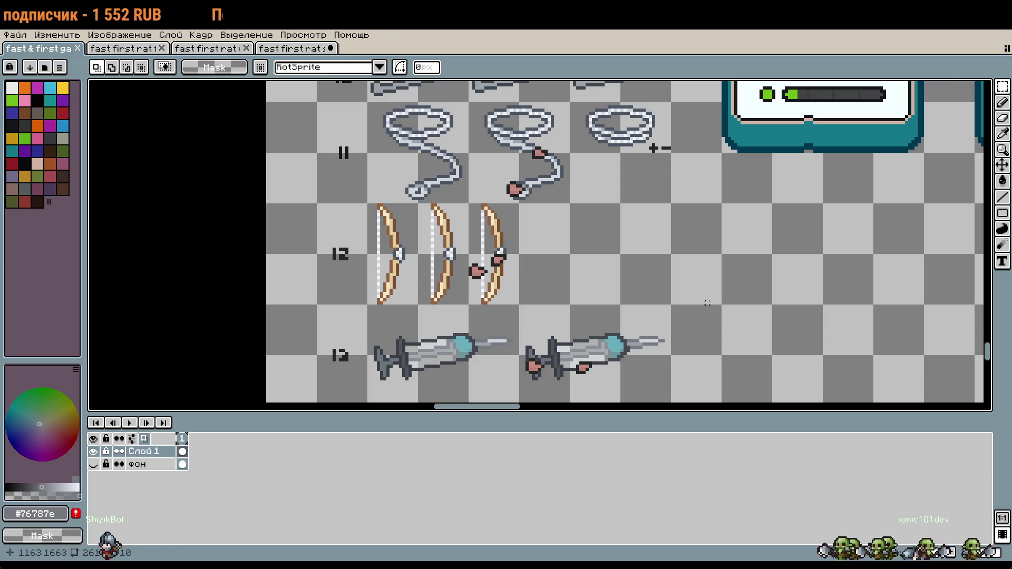
pyautogui.scroll(-1, 710, 303)
pyautogui.scroll(-1, 710, 303)
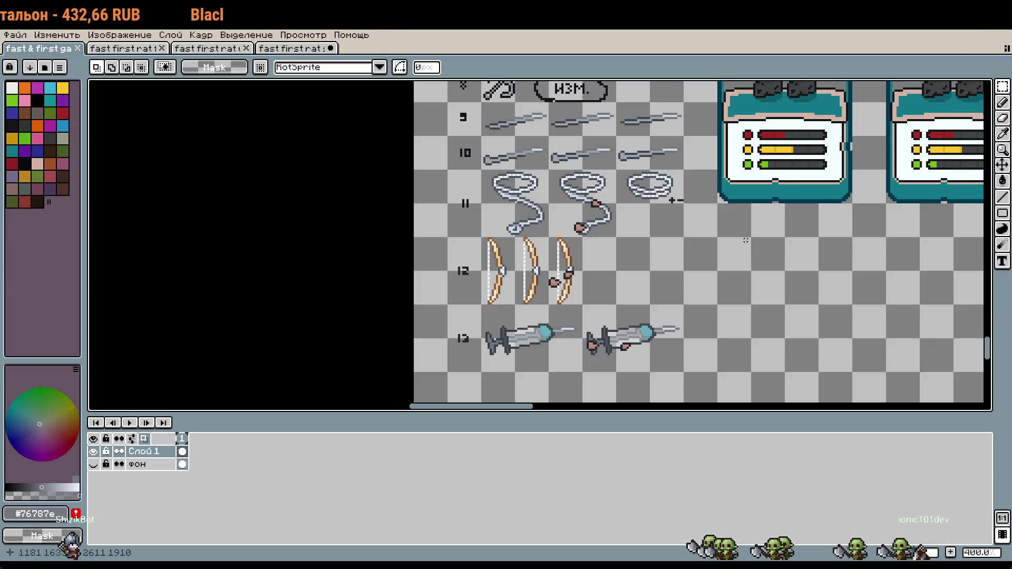
pyautogui.scroll(-1, 755, 241)
pyautogui.scroll(-1, 755, 241)
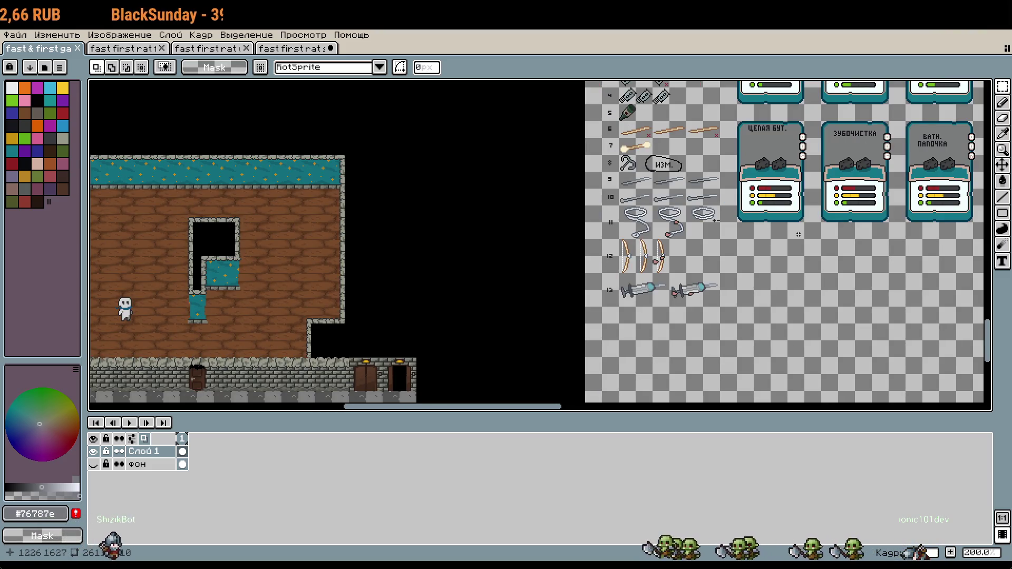
pyautogui.moveTo(809, 234)
pyautogui.mouseDown()
pyautogui.moveTo(370, 345)
pyautogui.moveTo(145, 321)
pyautogui.moveTo(68, 252)
pyautogui.mouseUp()
pyautogui.scroll(4, 662, 156)
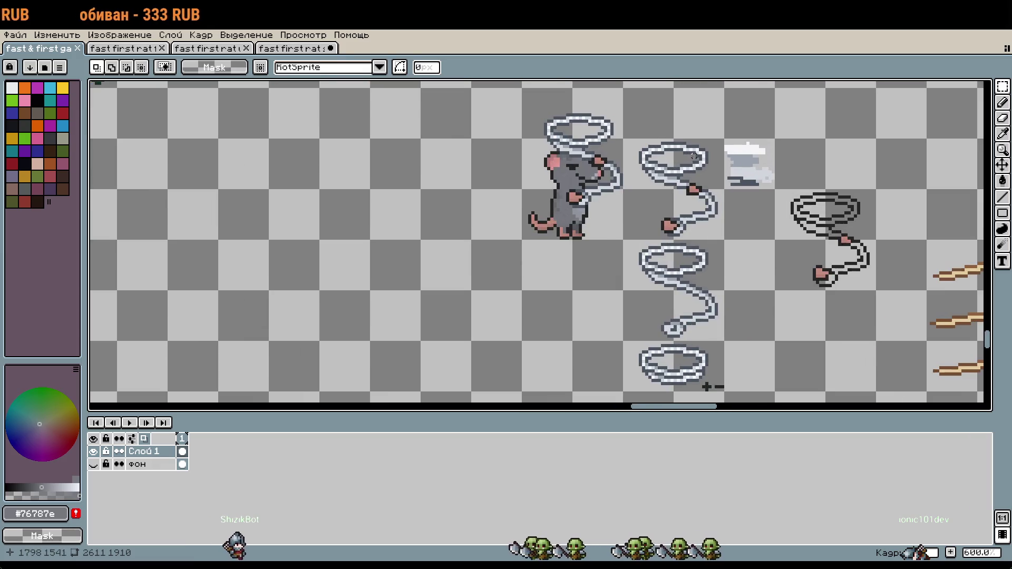
pyautogui.moveTo(820, 305); pyautogui.dragTo(718, 358)
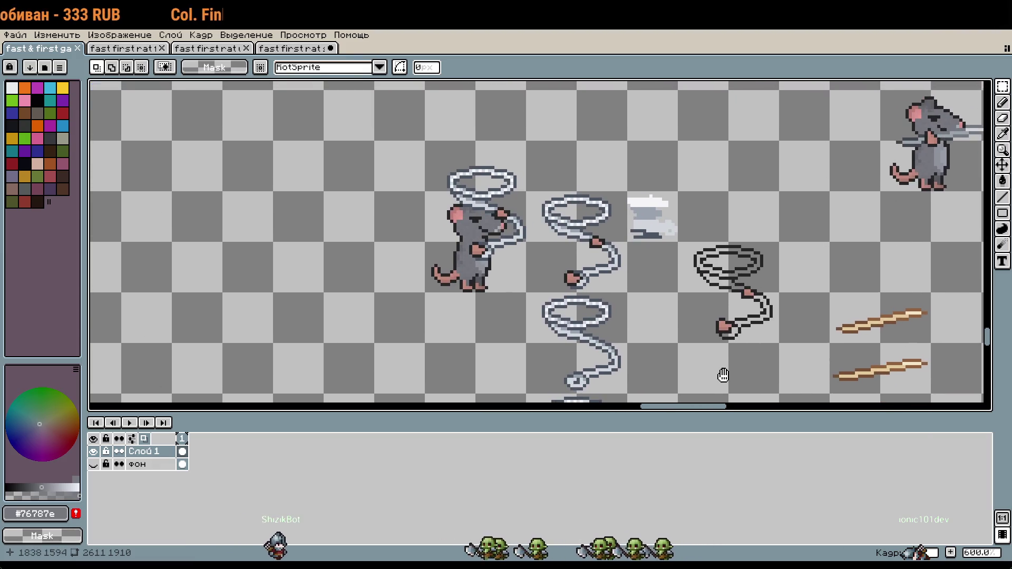
pyautogui.scroll(-1, 437, 217)
pyautogui.moveTo(436, 216); pyautogui.dragTo(541, 223)
pyautogui.moveTo(595, 254)
pyautogui.mouseDown()
pyautogui.moveTo(225, 321)
pyautogui.moveTo(411, 88)
pyautogui.mouseUp()
pyautogui.scroll(2, 603, 216)
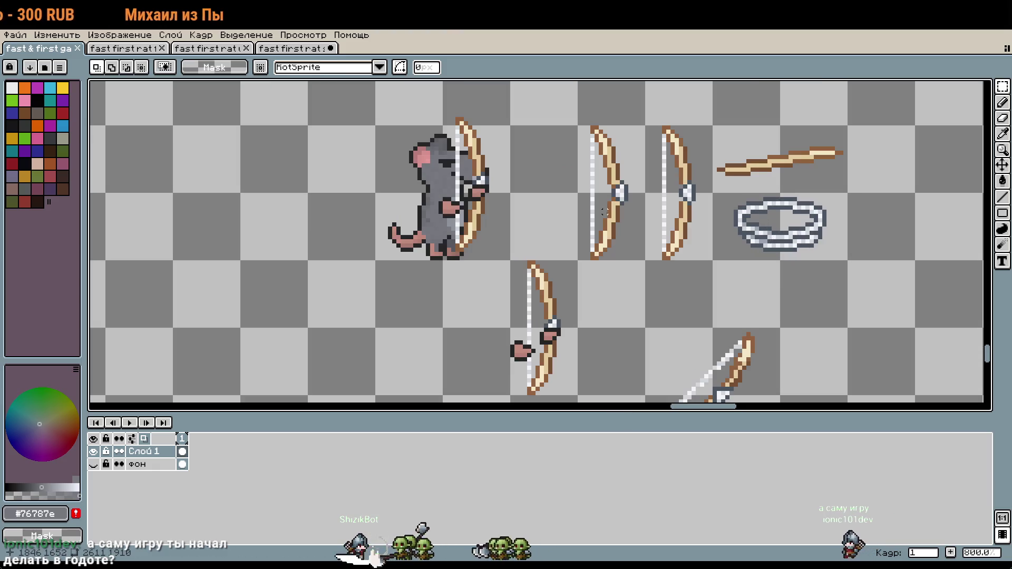
pyautogui.scroll(-2, 689, 241)
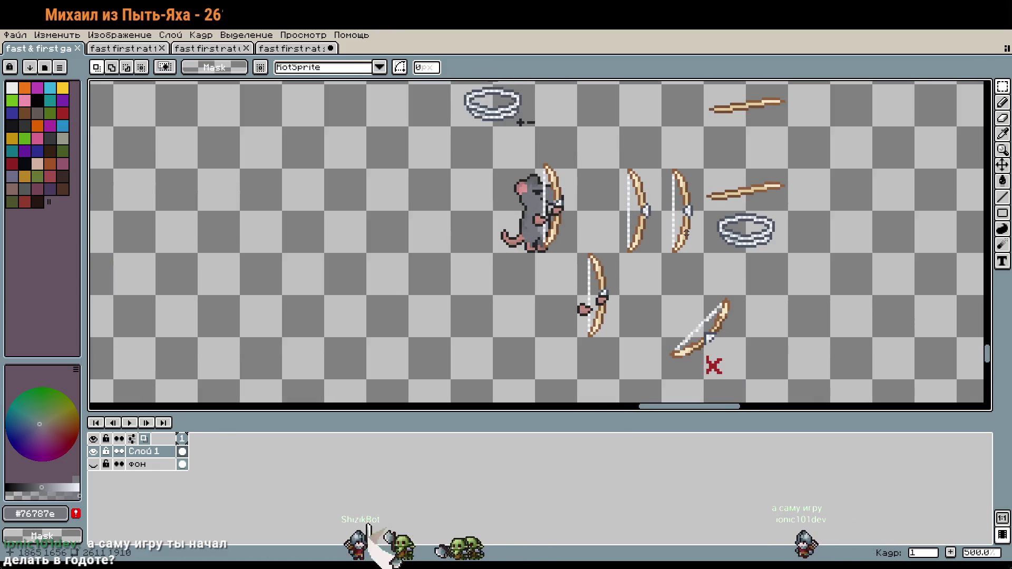
pyautogui.moveTo(678, 223); pyautogui.dragTo(503, 360)
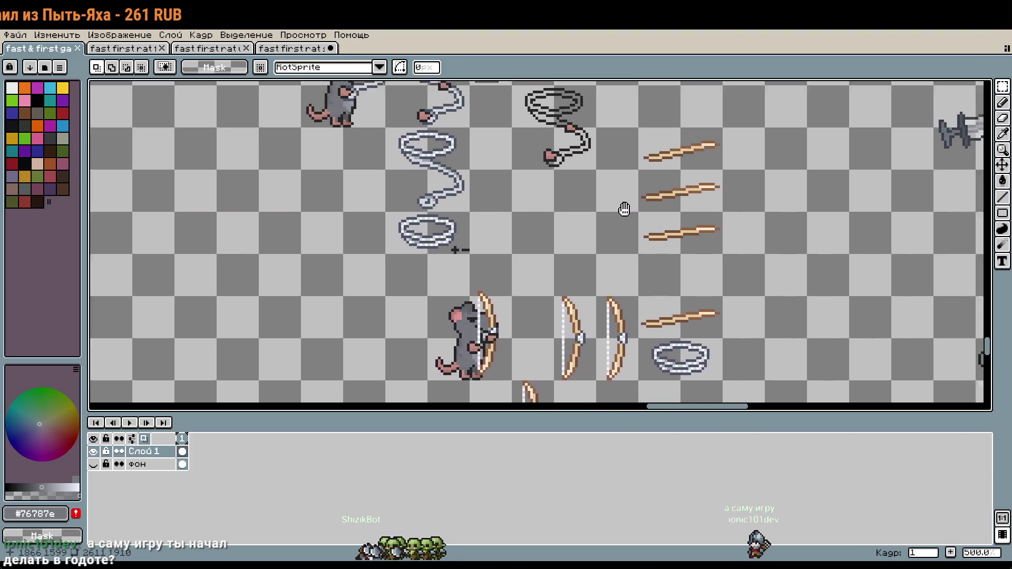
pyautogui.moveTo(763, 278); pyautogui.dragTo(402, 172)
pyautogui.scroll(1, 674, 253)
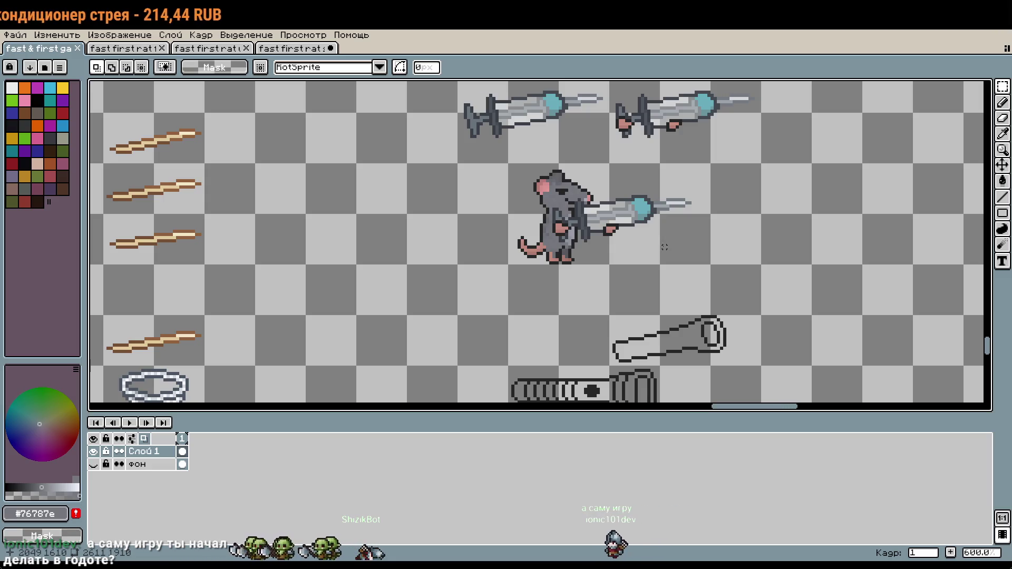
pyautogui.scroll(1, 663, 247)
pyautogui.scroll(-2, 657, 246)
pyautogui.moveTo(249, 98)
pyautogui.mouseDown()
pyautogui.moveTo(249, 256)
pyautogui.moveTo(624, 367)
pyautogui.moveTo(660, 538)
pyautogui.mouseUp()
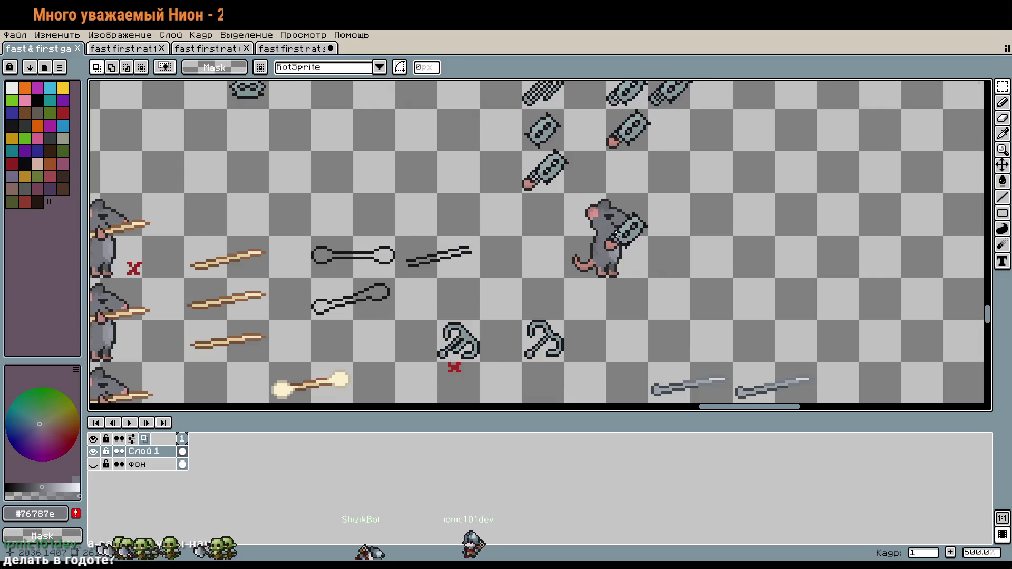
pyautogui.scroll(-1, 615, 235)
pyautogui.moveTo(543, 207); pyautogui.dragTo(675, 370)
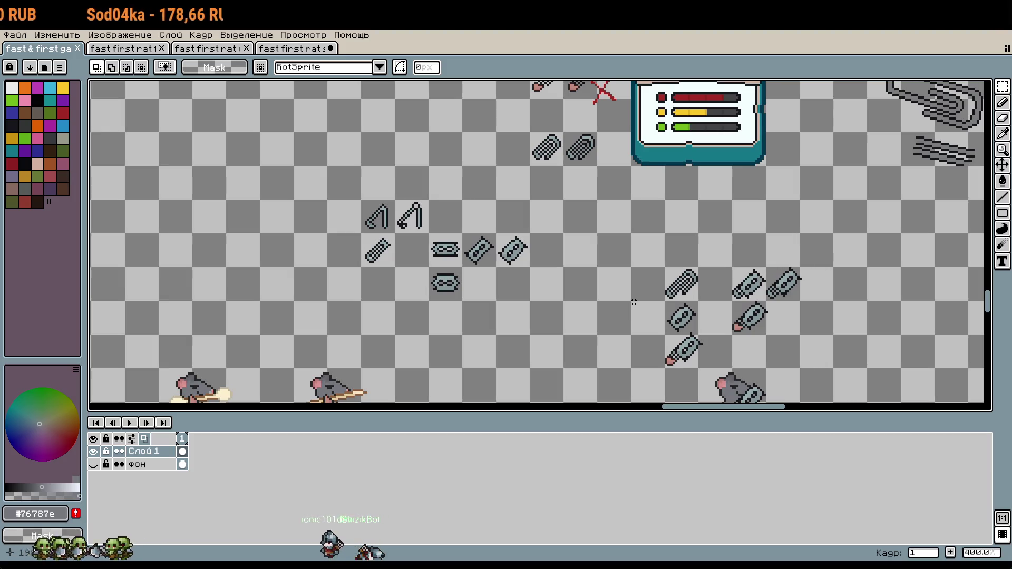
pyautogui.scroll(-2, 627, 305)
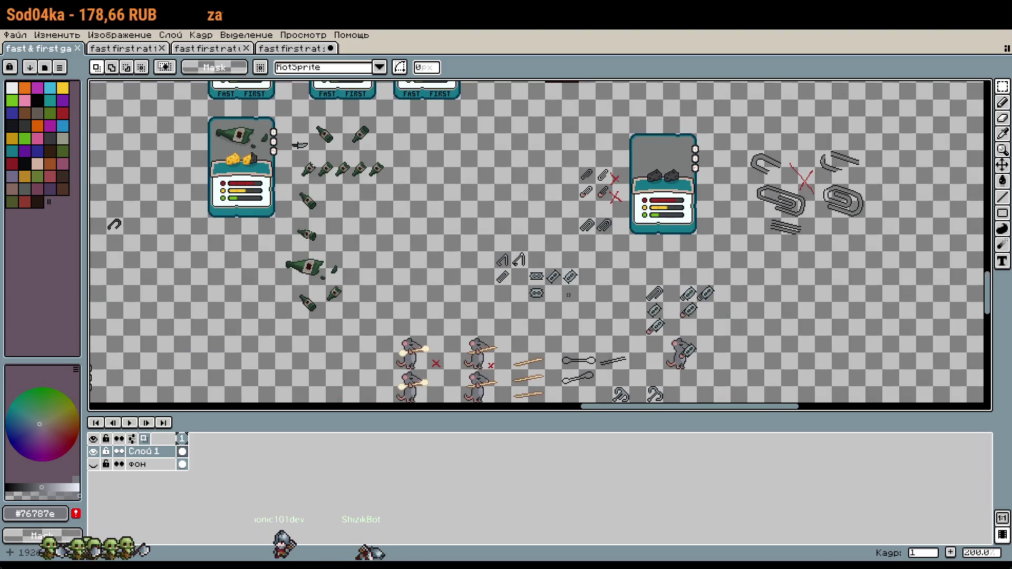
pyautogui.moveTo(566, 297); pyautogui.dragTo(732, 339)
pyautogui.scroll(2, 647, 253)
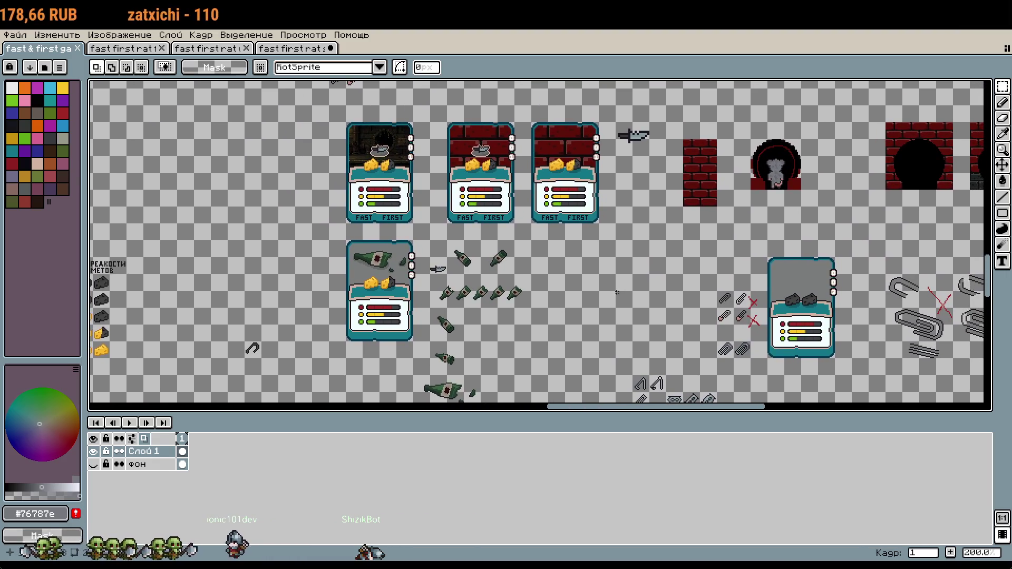
pyautogui.hscroll(-5, 611, 293)
pyautogui.scroll(3, 609, 293)
pyautogui.scroll(5, 608, 293)
pyautogui.scroll(3, 661, 263)
pyautogui.scroll(2, 566, 204)
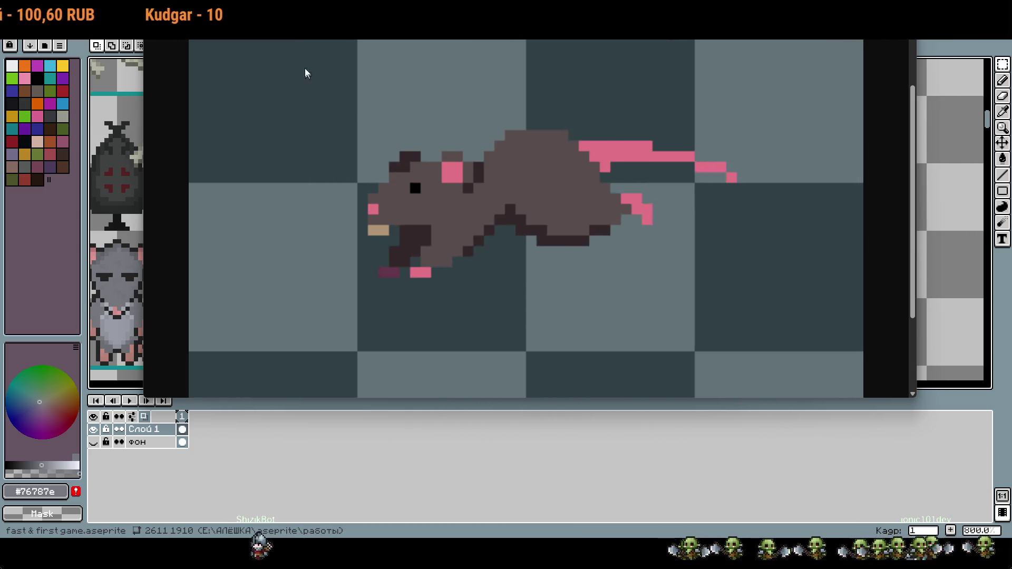
# Close the rat preview with F7 and return to the side-view rat sprite file.
pyautogui.moveTo(305, 75); pyautogui.dragTo(730, 75)
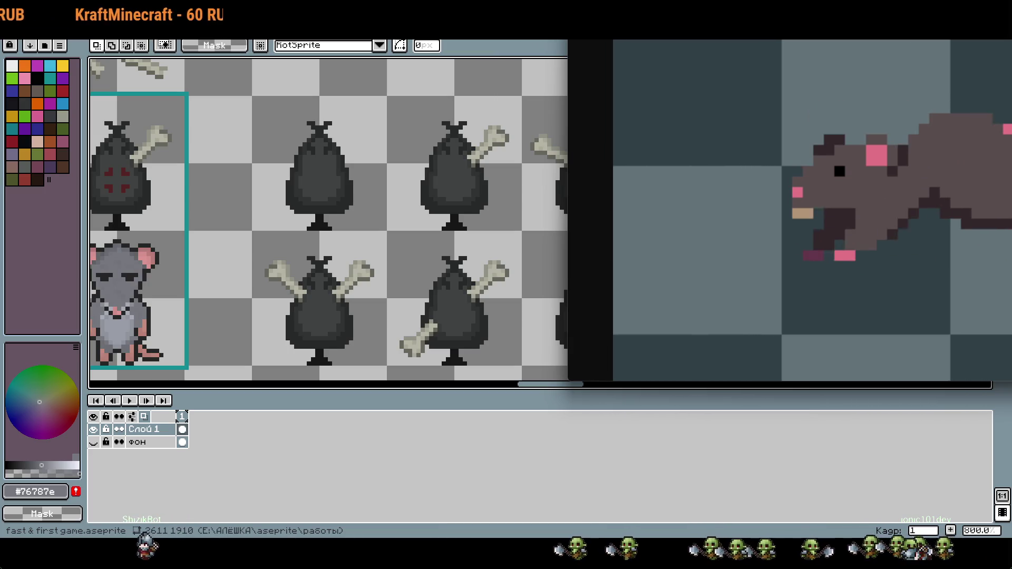
pyautogui.press('F7')
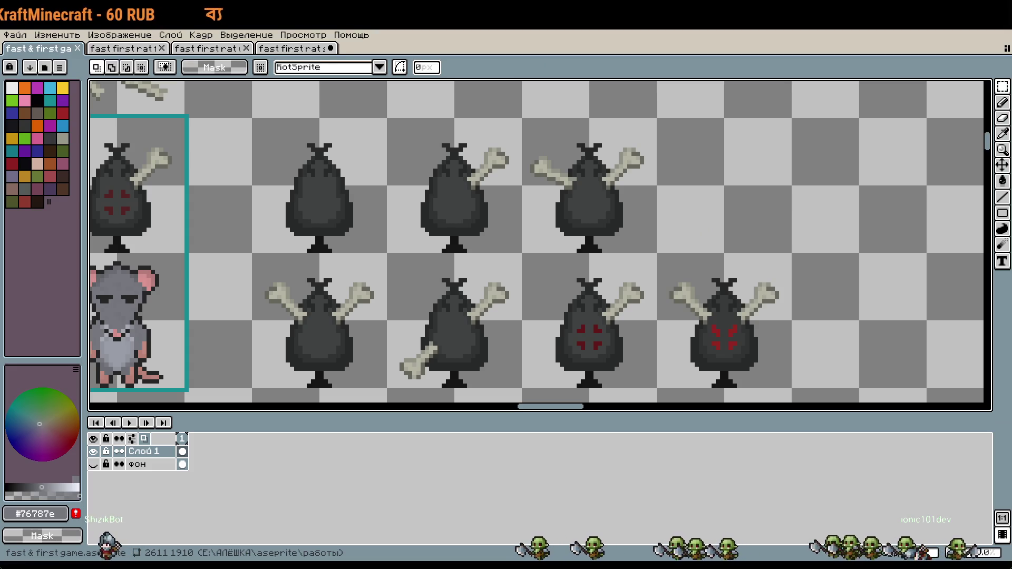
pyautogui.hotkey('ctrl', 'shift', 'Tab')
pyautogui.moveTo(418, 211); pyautogui.dragTo(419, 222)
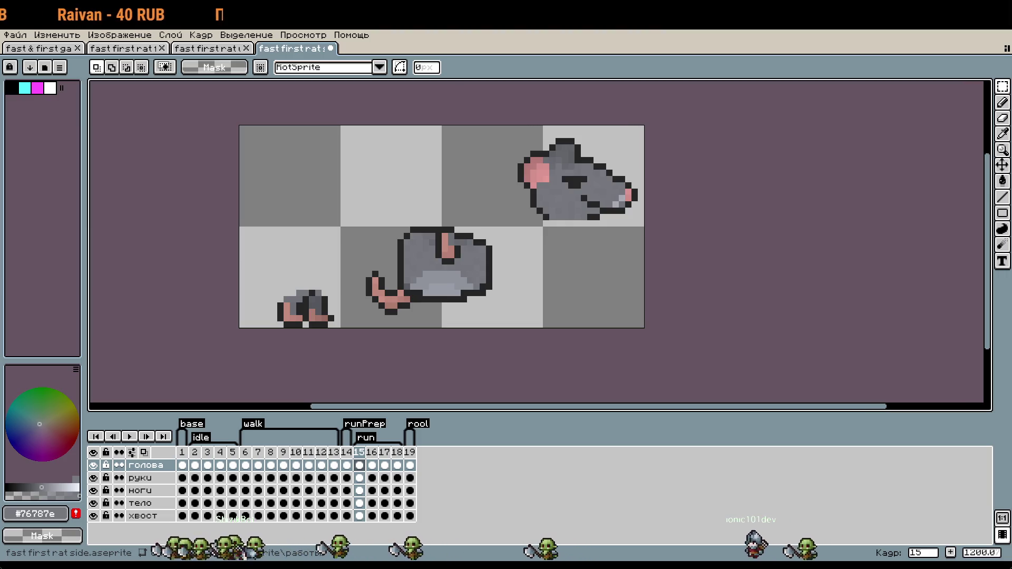
# On the руки layer at frame 15, move the arm up into the empty top area.
pyautogui.scroll(1, 727, 323)
pyautogui.hscroll(-1, 728, 323)
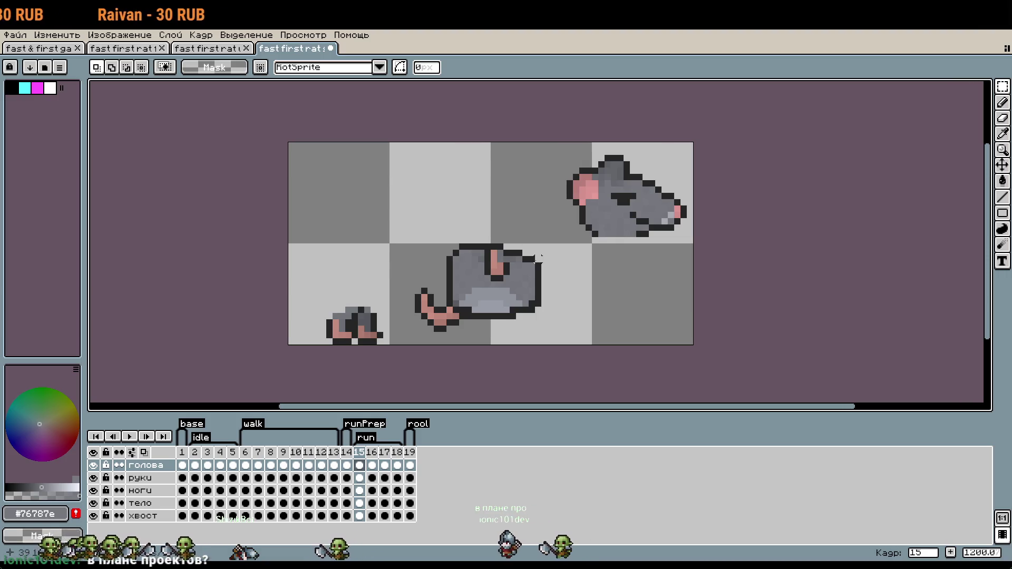
pyautogui.scroll(1, 480, 272)
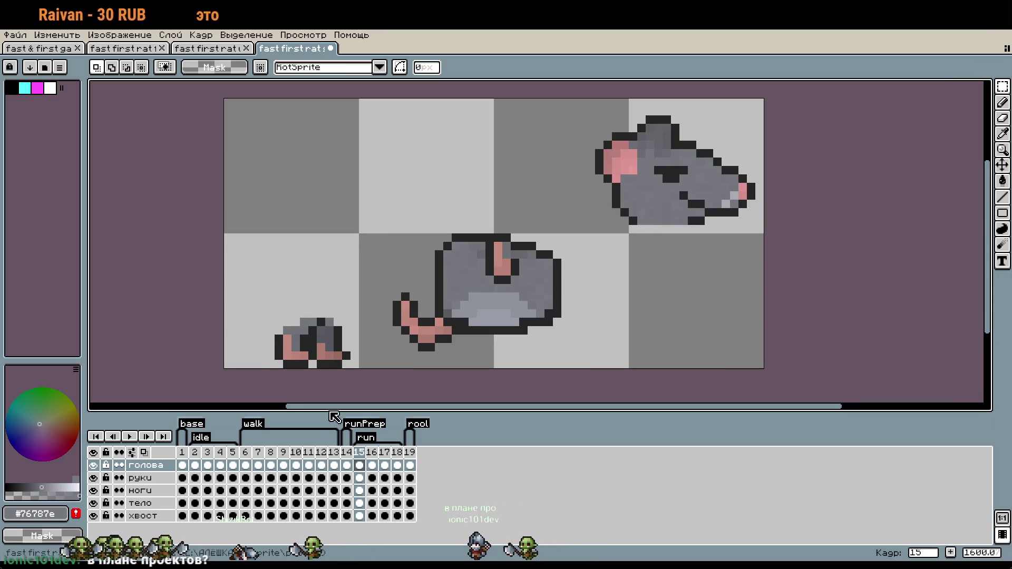
pyautogui.click(141, 478)
pyautogui.click(364, 455)
pyautogui.moveTo(420, 185); pyautogui.dragTo(610, 354)
pyautogui.moveTo(502, 261); pyautogui.dragTo(418, 178)
pyautogui.click(641, 279)
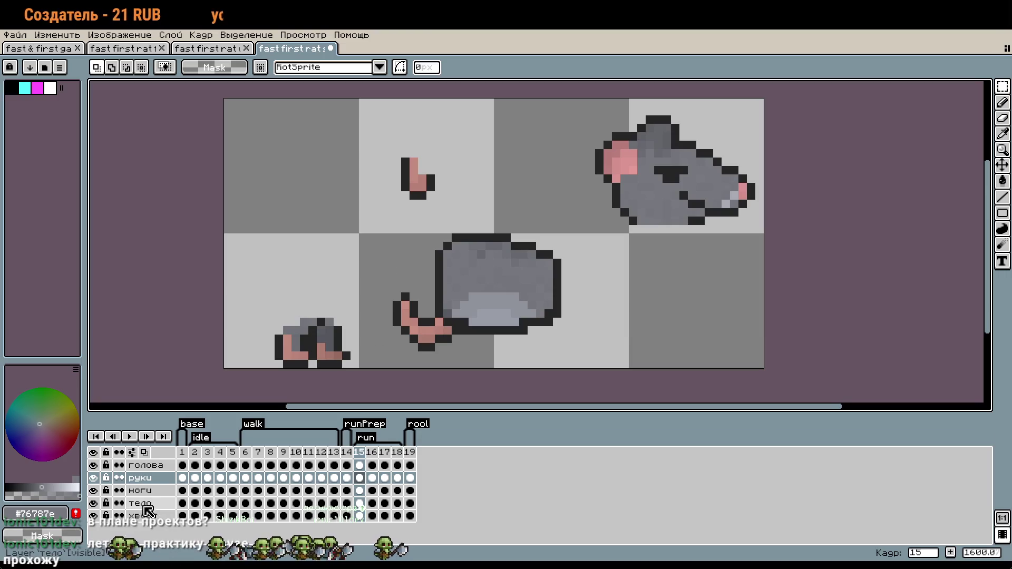
# Move the tail into the top-left cell and place the arm next to it.
pyautogui.click(142, 515)
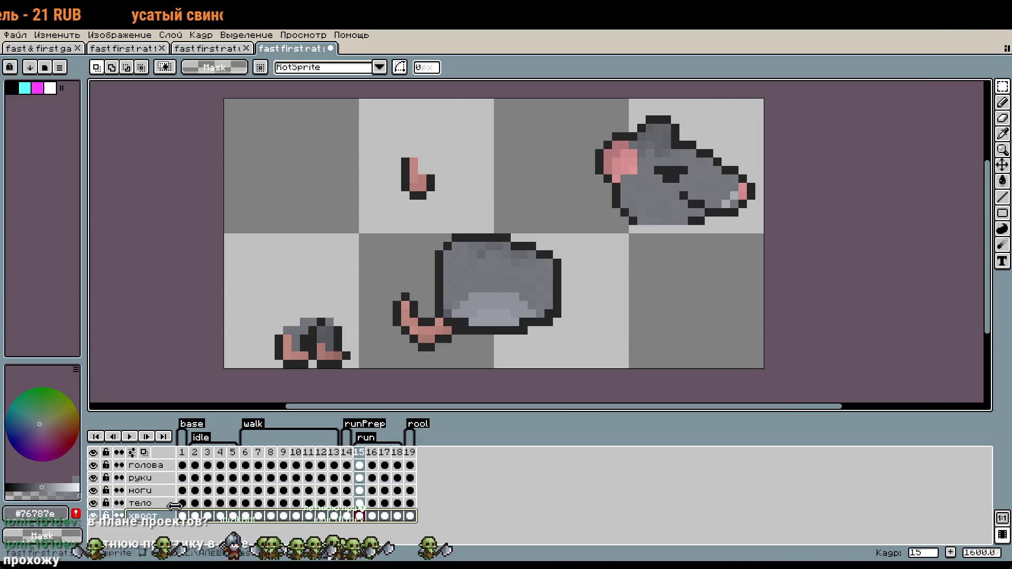
pyautogui.moveTo(384, 258); pyautogui.dragTo(487, 363)
pyautogui.moveTo(433, 339); pyautogui.dragTo(289, 195)
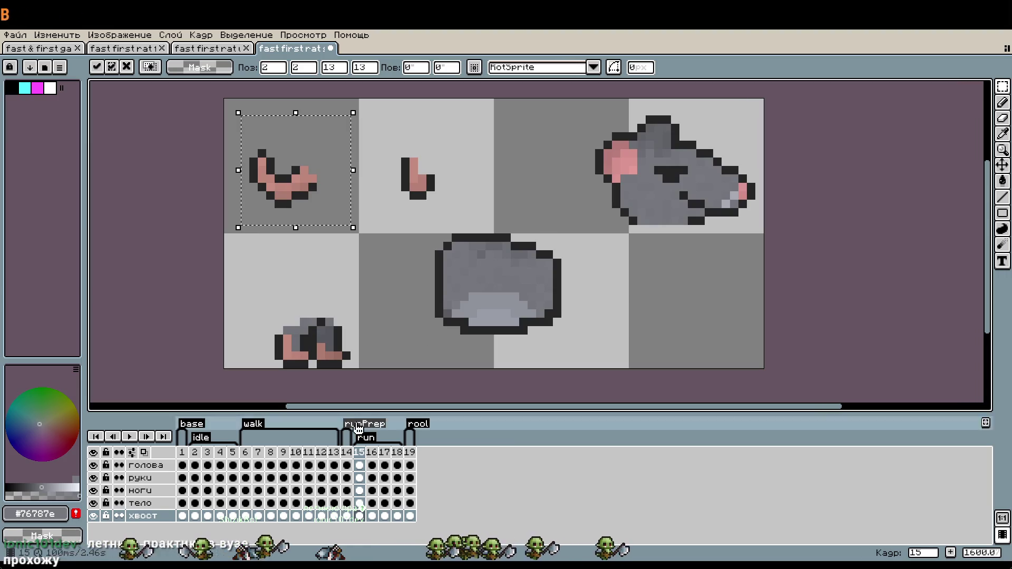
pyautogui.click(140, 478)
pyautogui.moveTo(373, 119); pyautogui.dragTo(468, 224)
pyautogui.moveTo(432, 185); pyautogui.dragTo(356, 152)
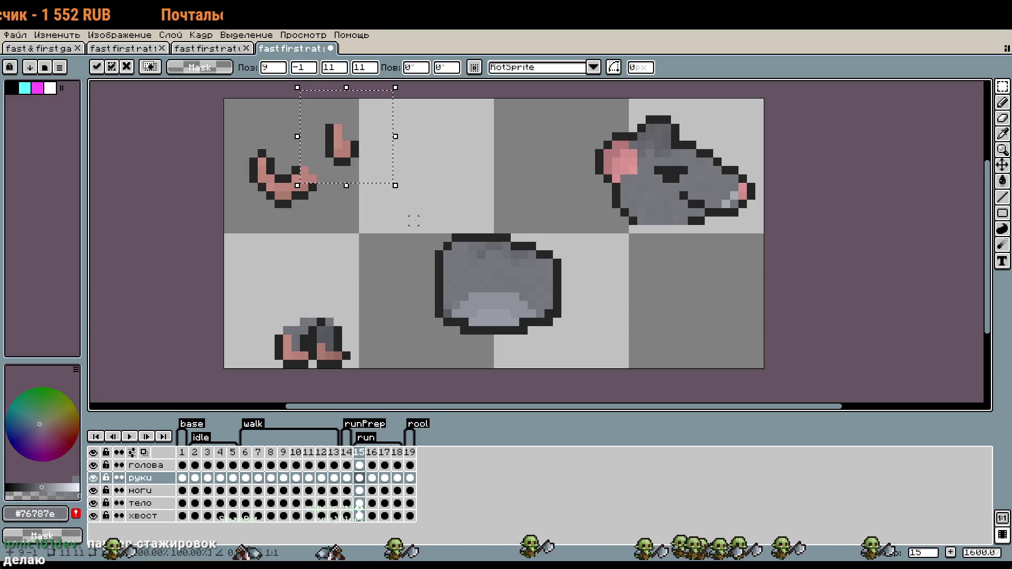
pyautogui.click(464, 228)
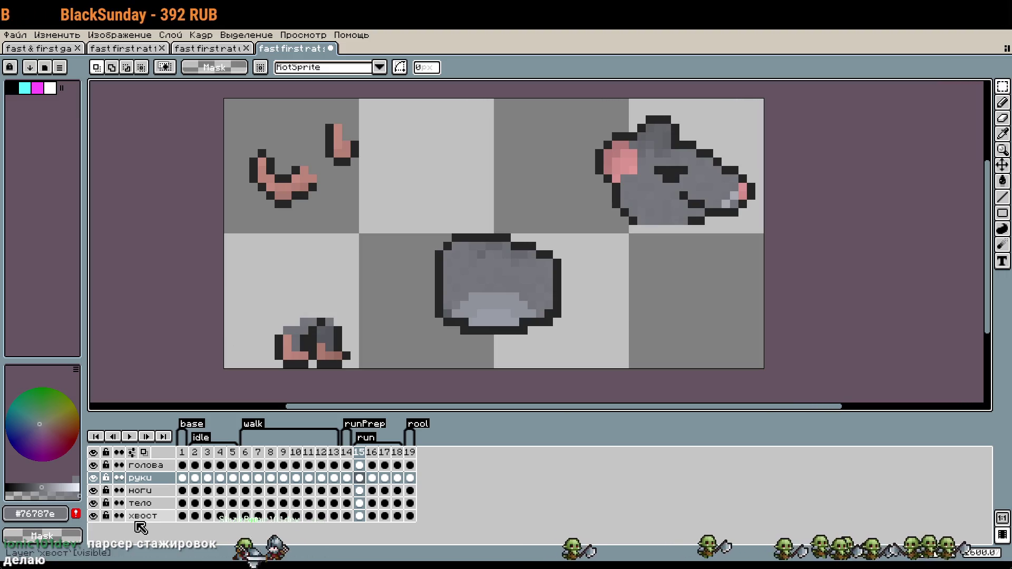
# On the ноги layer, shift the legs several pixels right toward the next cell.
pyautogui.click(142, 490)
pyautogui.press('Up')
pyautogui.press('Up')
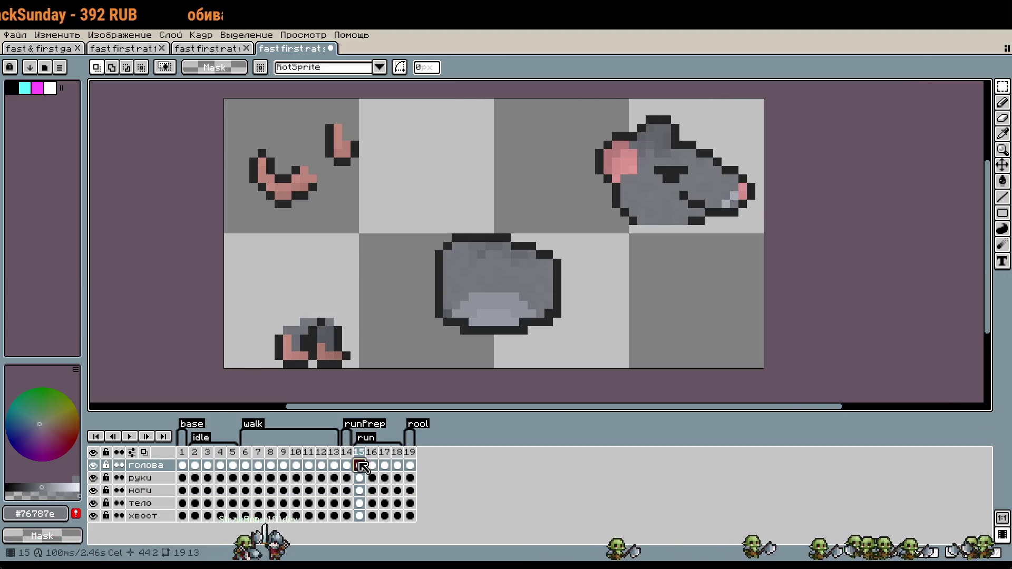
pyautogui.moveTo(246, 289); pyautogui.dragTo(327, 355)
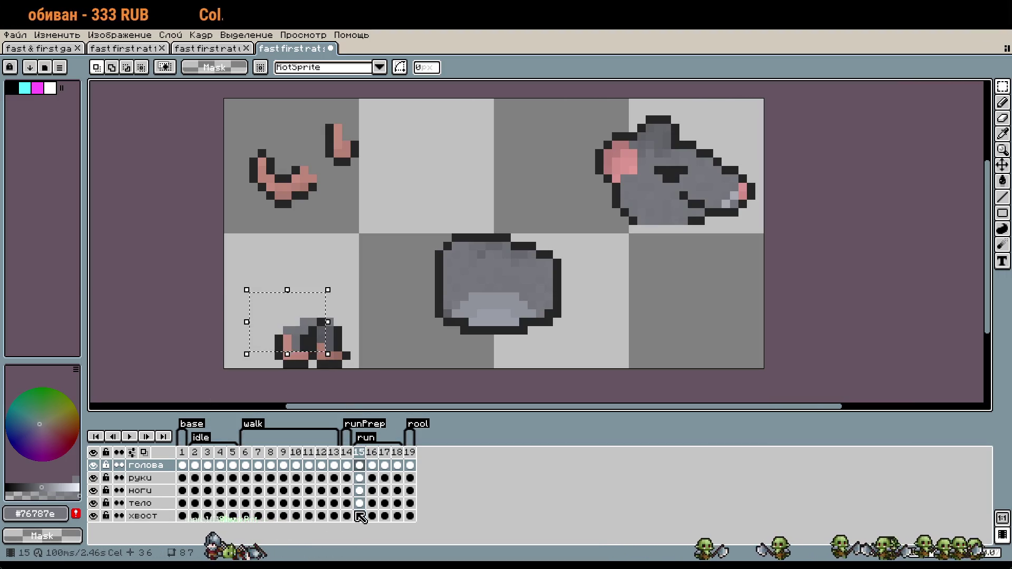
pyautogui.click(359, 492)
pyautogui.moveTo(249, 292); pyautogui.dragTo(361, 370)
pyautogui.moveTo(313, 348); pyautogui.dragTo(396, 348)
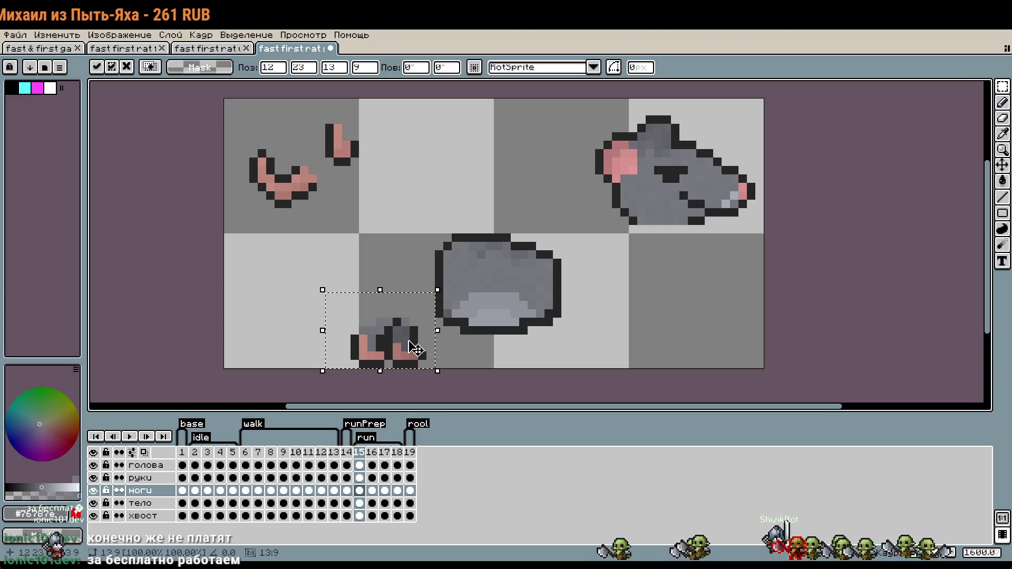
pyautogui.press('Return')
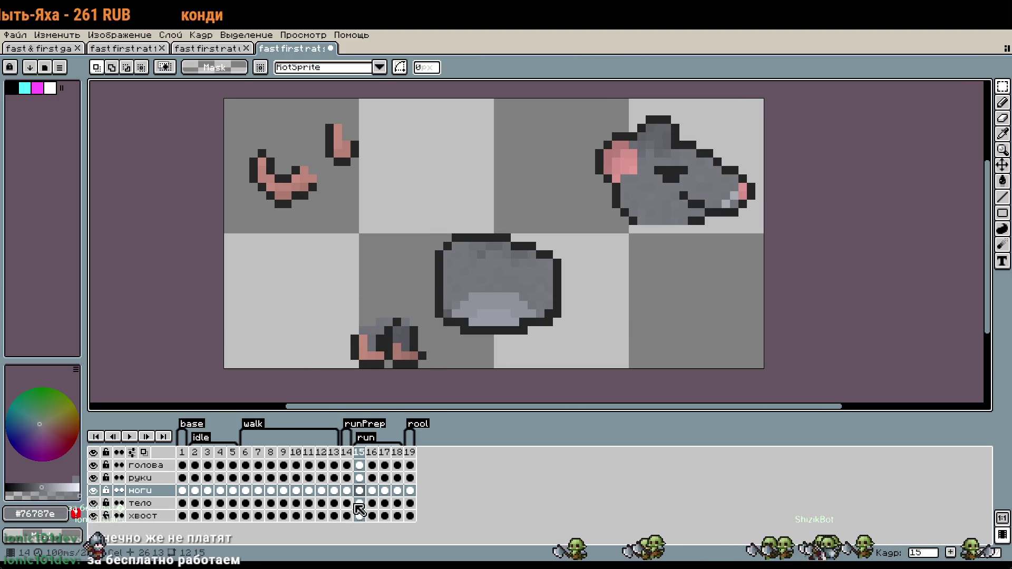
# On the тело layer, move the body sprite upward.
pyautogui.click(356, 505)
pyautogui.moveTo(407, 206); pyautogui.dragTo(606, 354)
pyautogui.moveTo(554, 319); pyautogui.dragTo(534, 241)
# Commit the body move and draw a diagonal trail of #252525 pixels off the feet.
pyautogui.press('Return')
pyautogui.scroll(3, 411, 364)
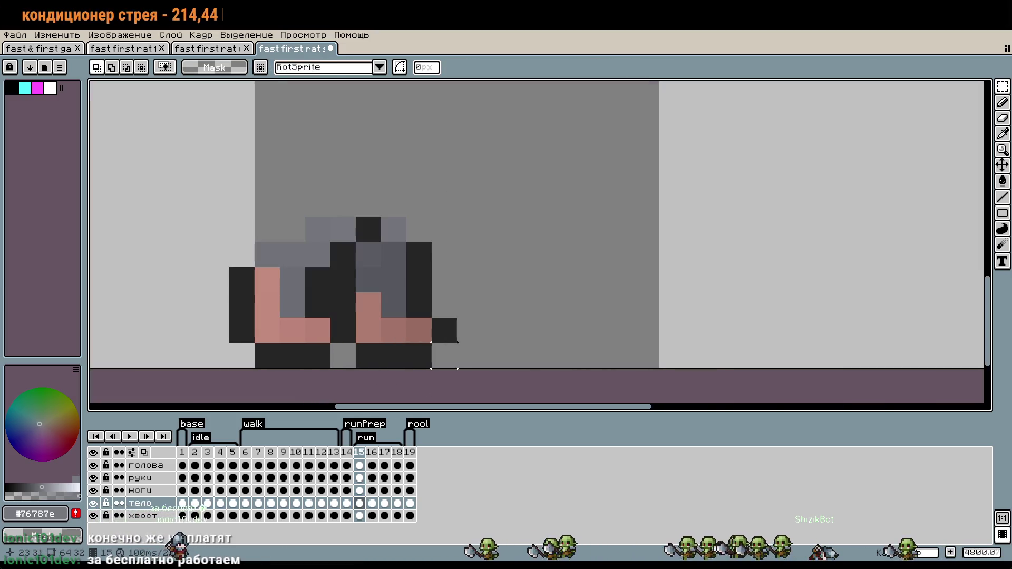
pyautogui.click(357, 493)
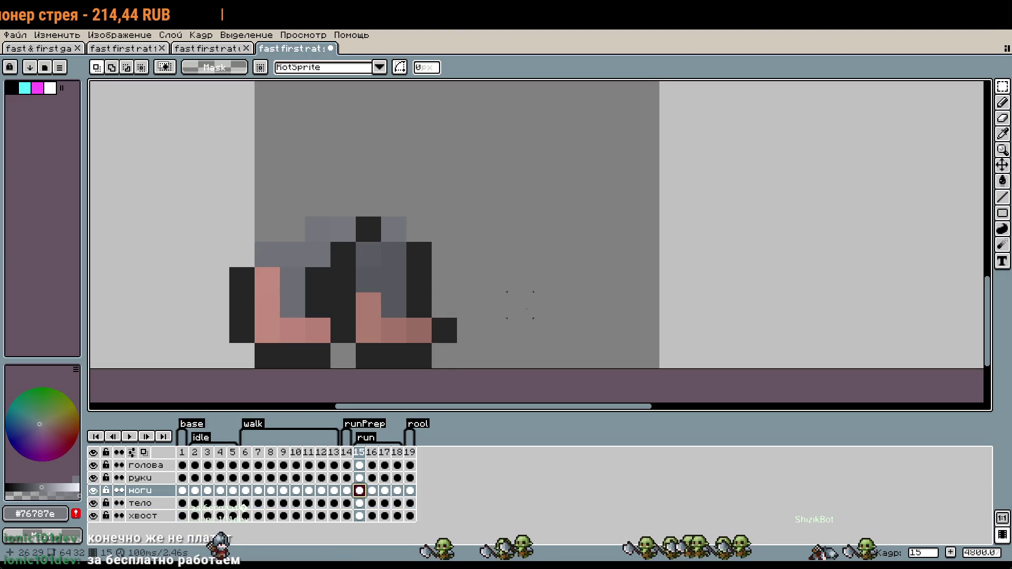
pyautogui.press('i')
pyautogui.click(427, 258)
pyautogui.press('b')
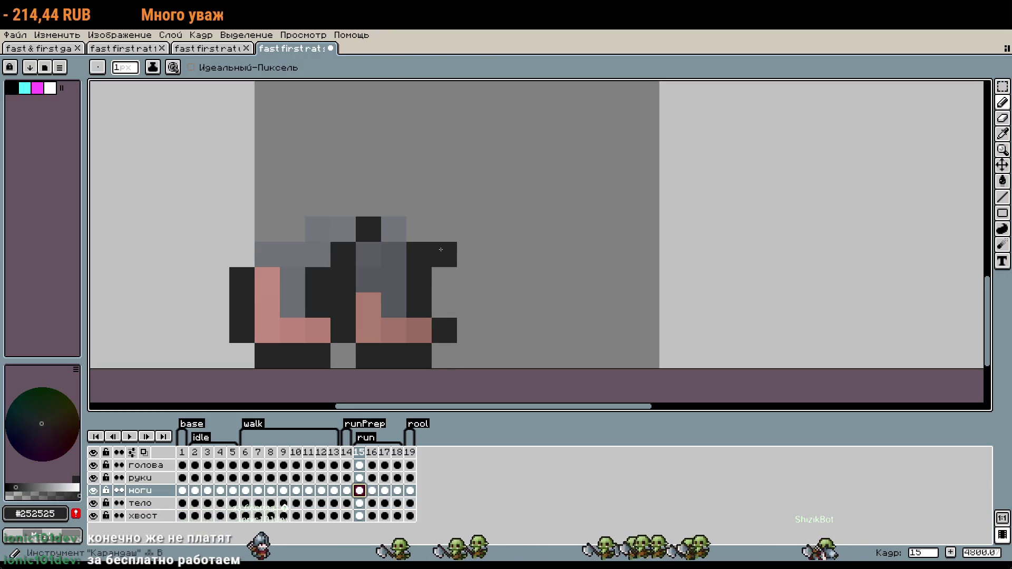
pyautogui.click(443, 269)
pyautogui.rightClick(419, 267)
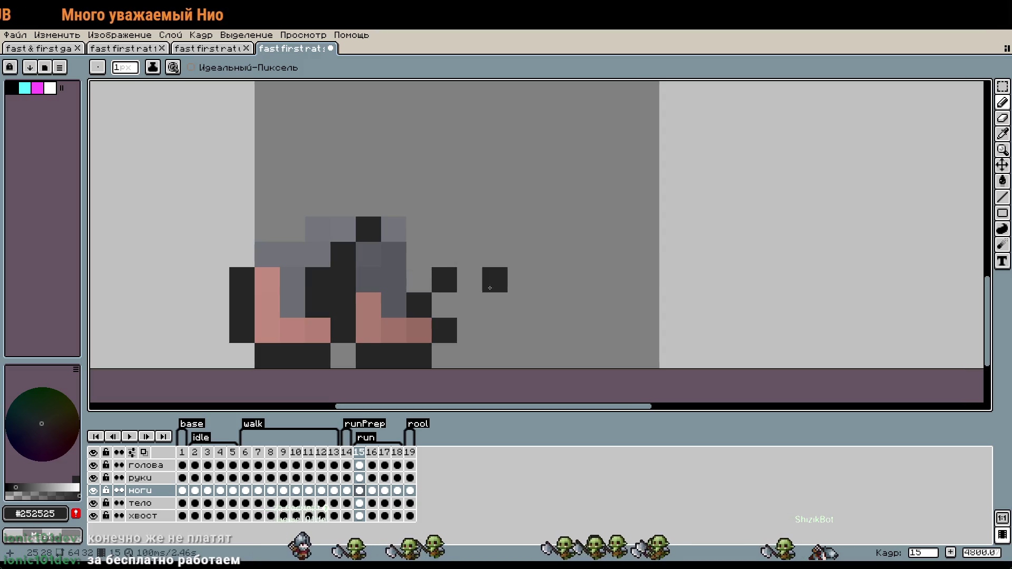
pyautogui.click(469, 254)
pyautogui.moveTo(419, 305); pyautogui.dragTo(445, 306)
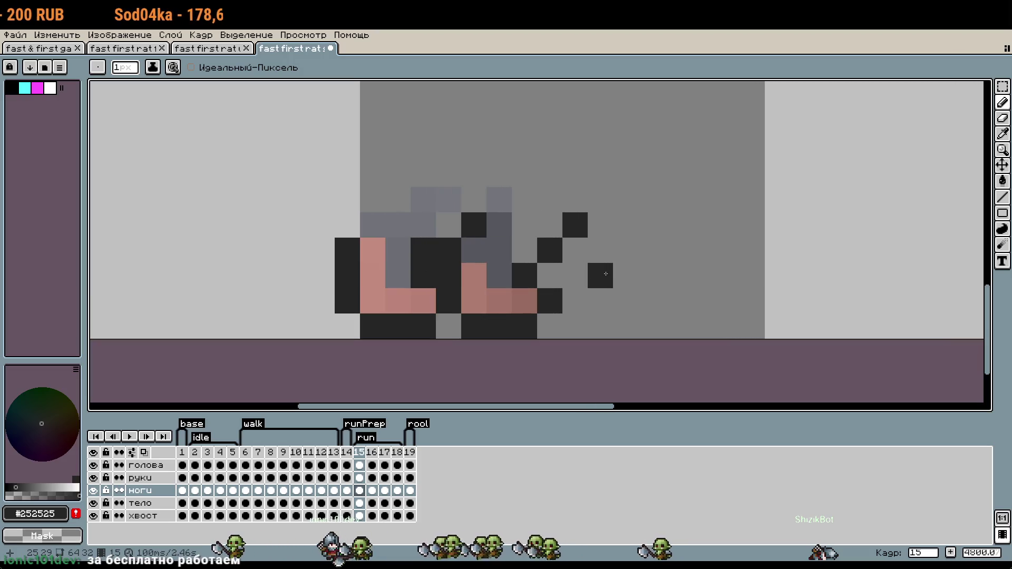
# Move the legs about 10 pixels left, into the lower-left cell away from the body.
pyautogui.scroll(-1, 614, 262)
pyautogui.scroll(-1, 615, 262)
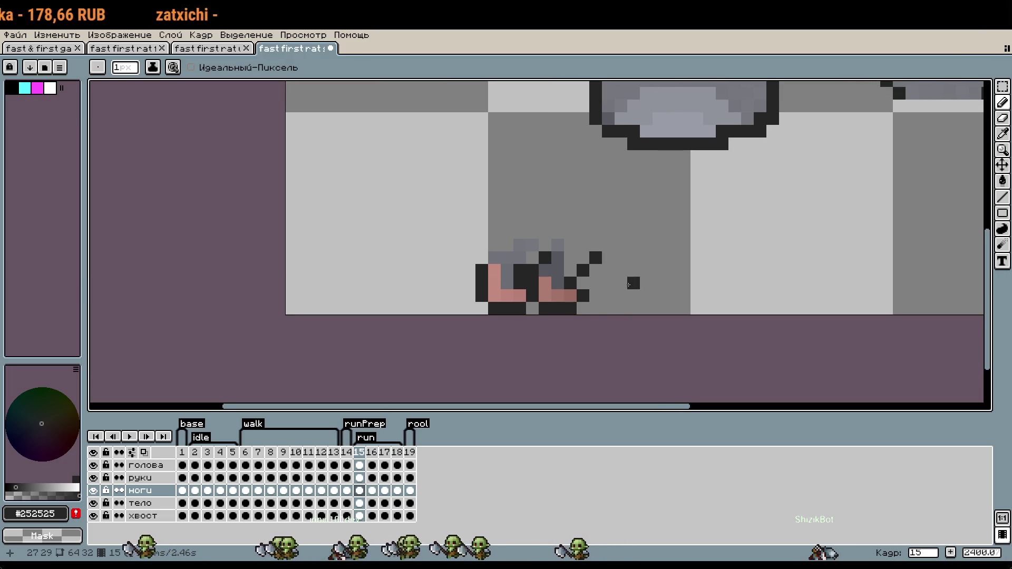
pyautogui.scroll(1, 632, 283)
pyautogui.scroll(2, 633, 283)
pyautogui.press('m')
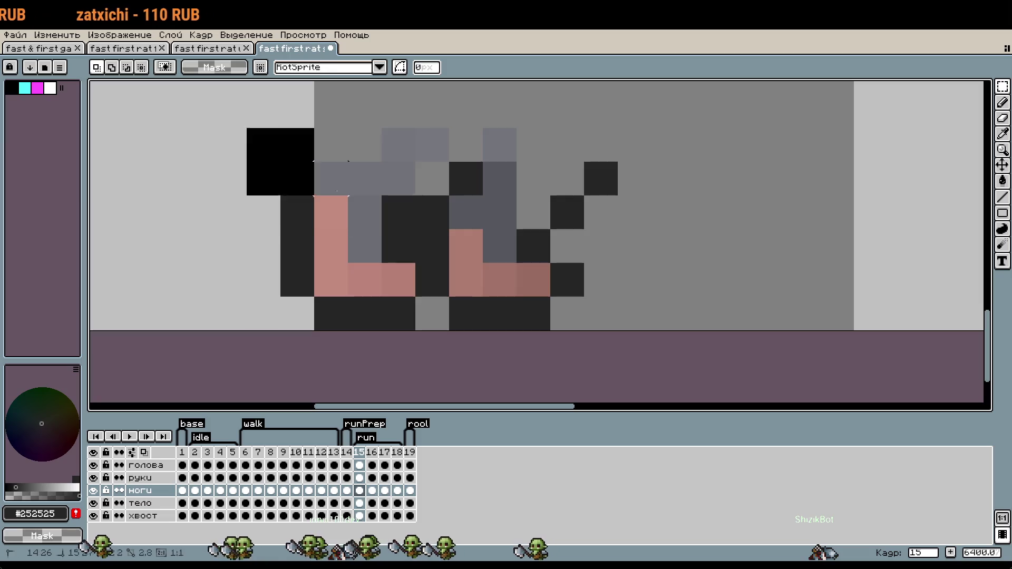
pyautogui.scroll(-1, 633, 283)
pyautogui.moveTo(606, 269); pyautogui.dragTo(443, 267)
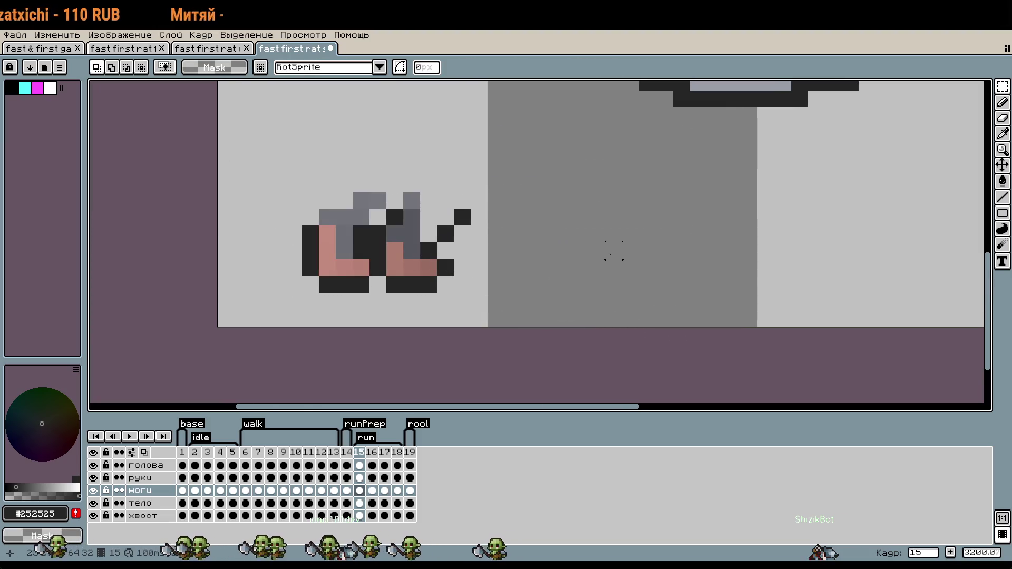
pyautogui.scroll(-2, 613, 250)
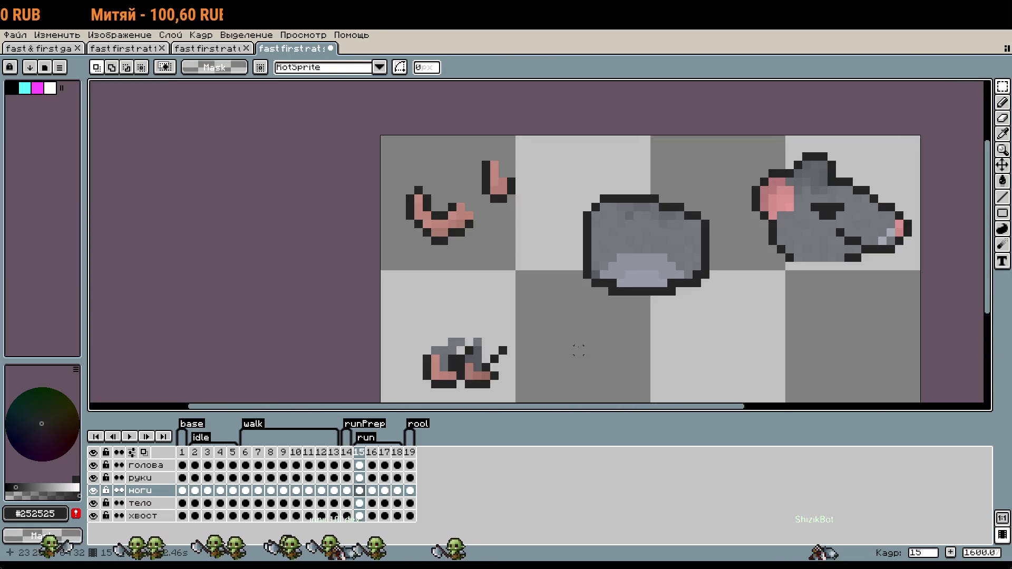
pyautogui.scroll(-1, 586, 316)
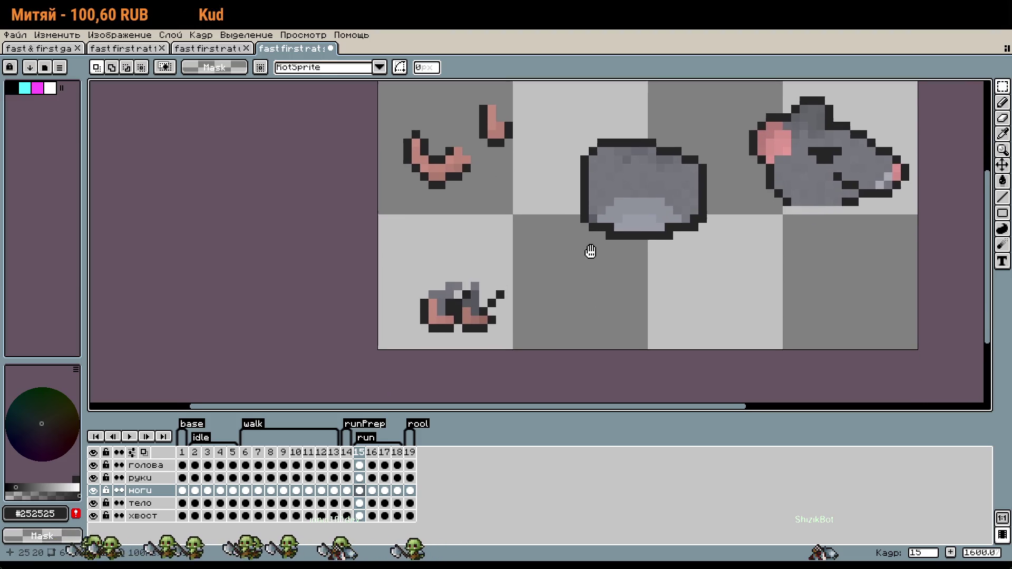
pyautogui.scroll(1, 584, 235)
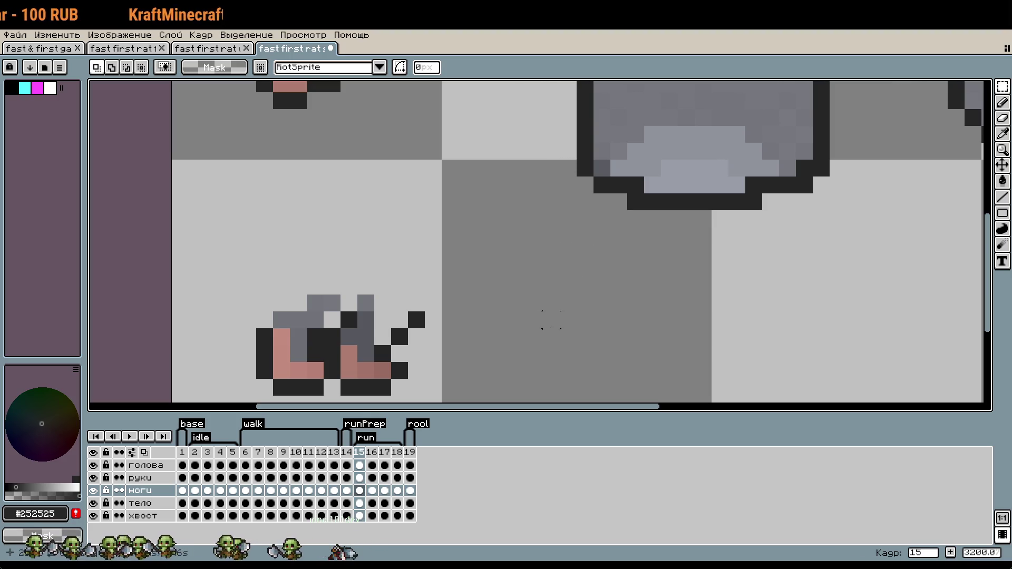
pyautogui.moveTo(534, 353)
pyautogui.mouseDown()
pyautogui.moveTo(511, 401)
pyautogui.moveTo(483, 362)
pyautogui.mouseUp()
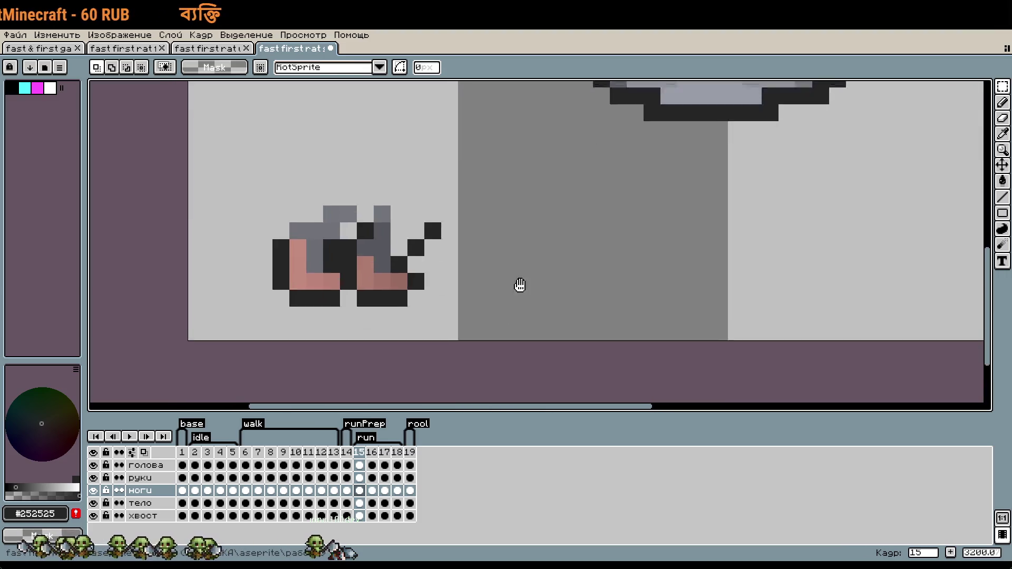
pyautogui.scroll(-1, 481, 373)
pyautogui.scroll(-1, 480, 371)
pyautogui.scroll(-1, 487, 348)
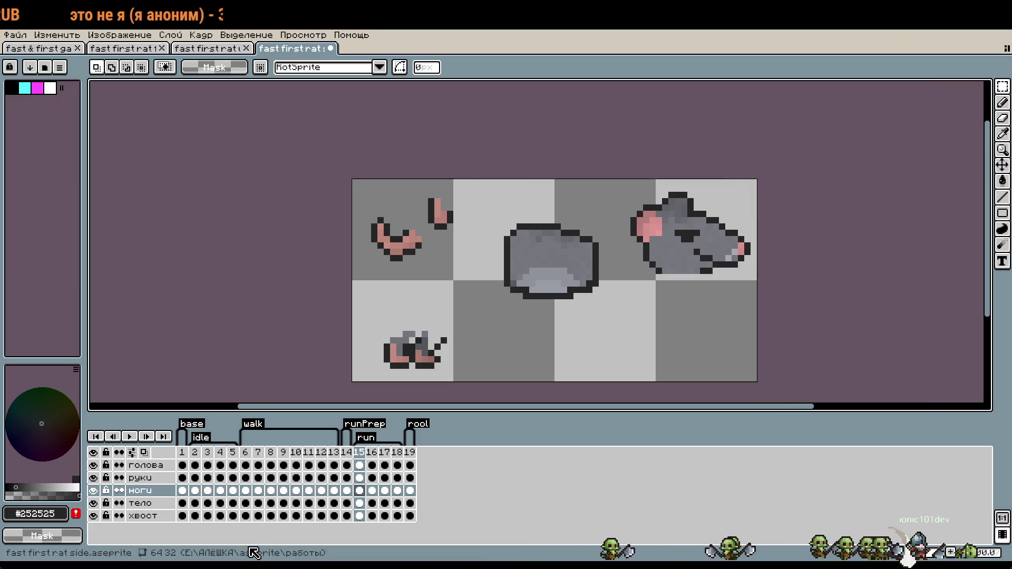
# Paint mid-grey #56575d pixels on the top of the leg.
pyautogui.scroll(3, 475, 340)
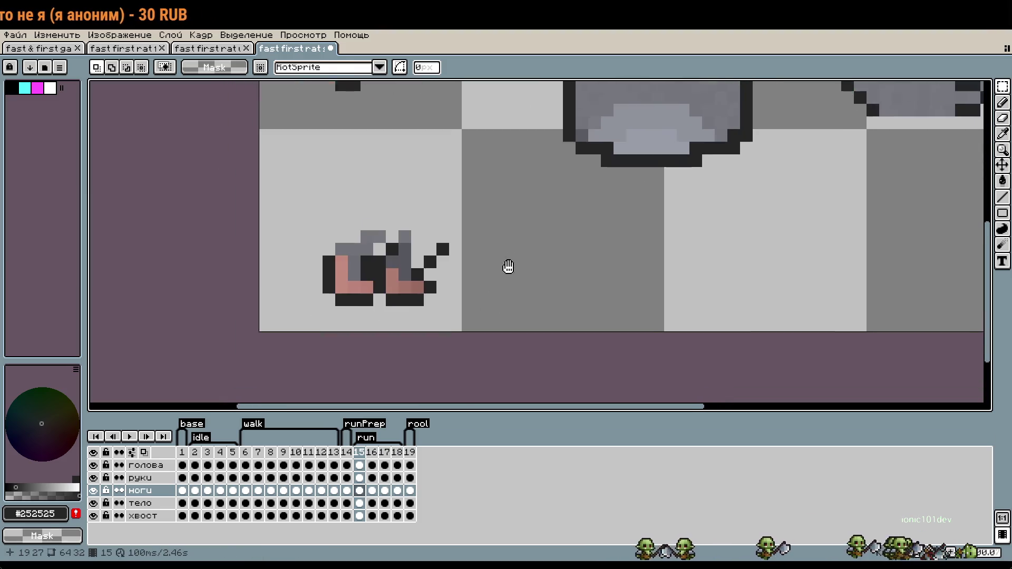
pyautogui.scroll(2, 579, 271)
pyautogui.press('b')
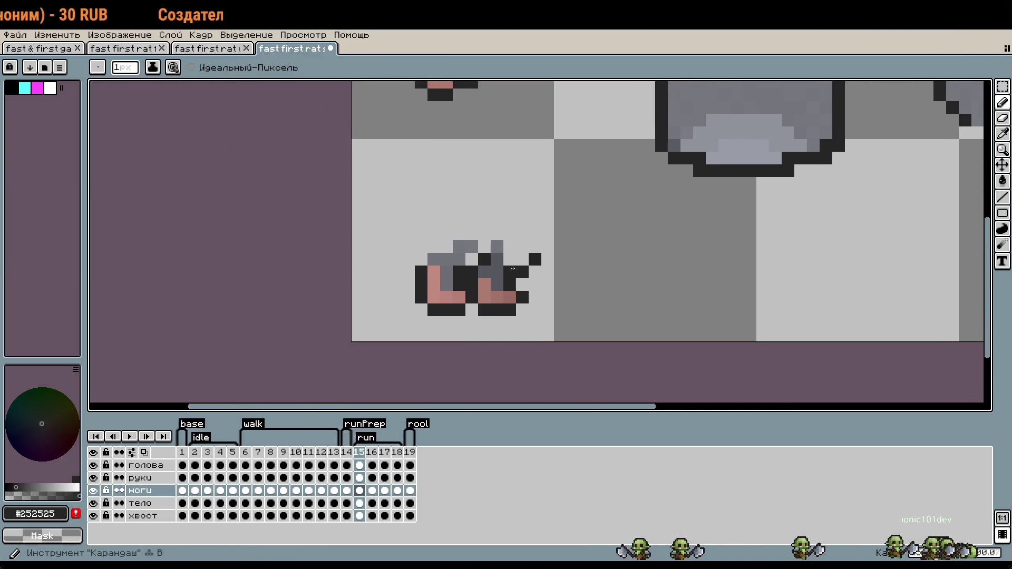
pyautogui.scroll(2, 582, 271)
pyautogui.click(609, 262)
pyautogui.hotkey('ctrl', 'z')
pyautogui.keyDown('alt'); pyautogui.click(483, 266); pyautogui.keyUp('alt')
pyautogui.moveTo(500, 244); pyautogui.dragTo(541, 243)
pyautogui.scroll(-3, 574, 267)
pyautogui.click(600, 276)
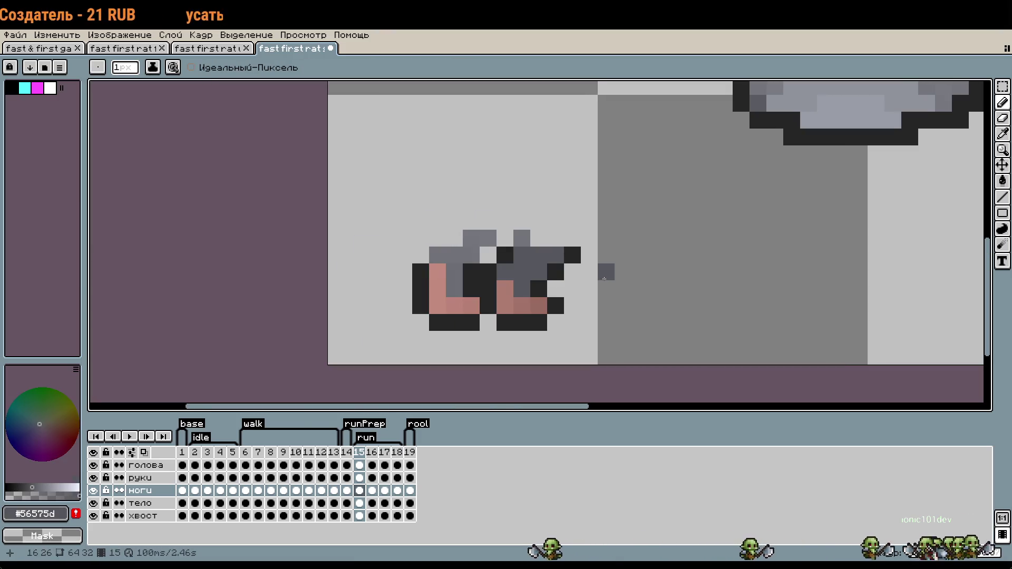
pyautogui.keyDown('alt'); pyautogui.click(490, 265); pyautogui.keyUp('alt')
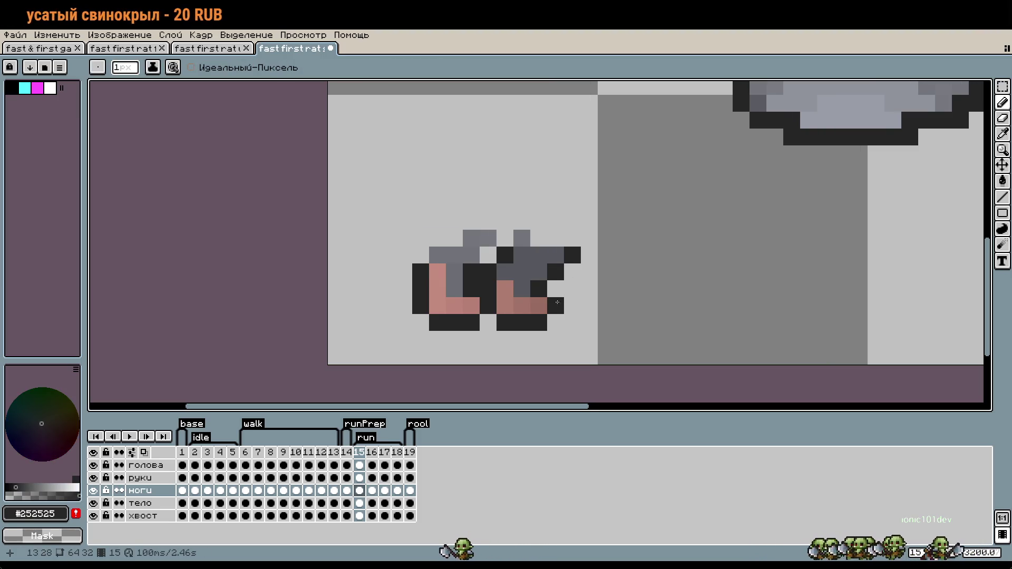
pyautogui.scroll(1, 563, 302)
pyautogui.click(648, 322)
pyautogui.hotkey('ctrl', 'z')
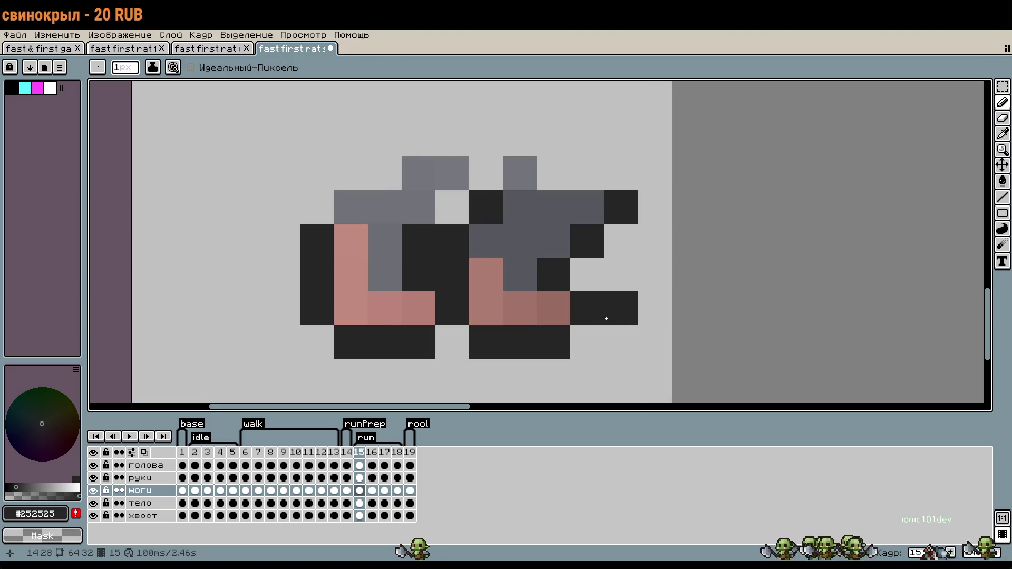
# Nudge the small pink block on the front leg one pixel up and right.
pyautogui.press('m')
pyautogui.moveTo(470, 258); pyautogui.dragTo(502, 324)
pyautogui.moveTo(501, 272); pyautogui.dragTo(520, 258)
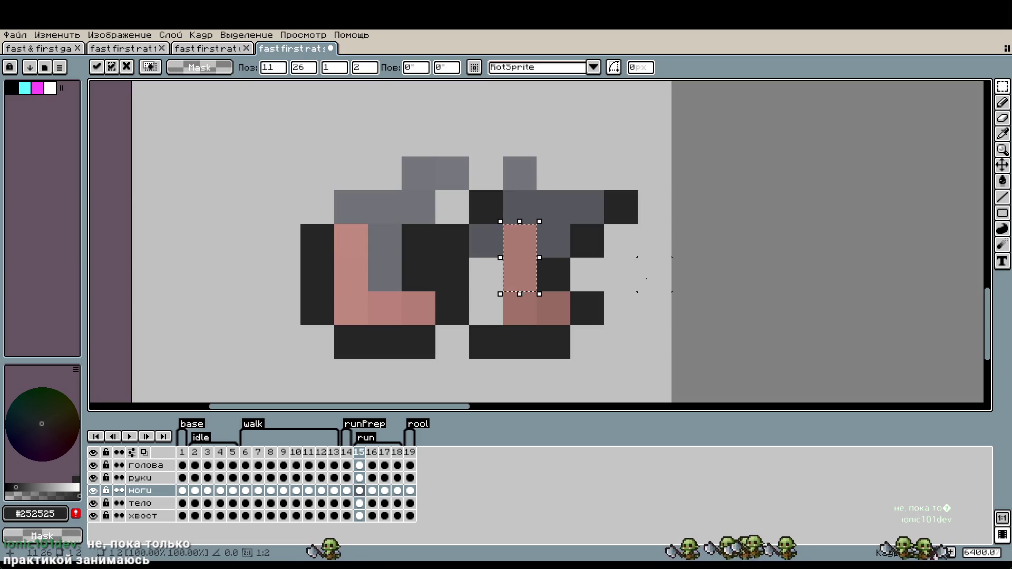
pyautogui.press('Return')
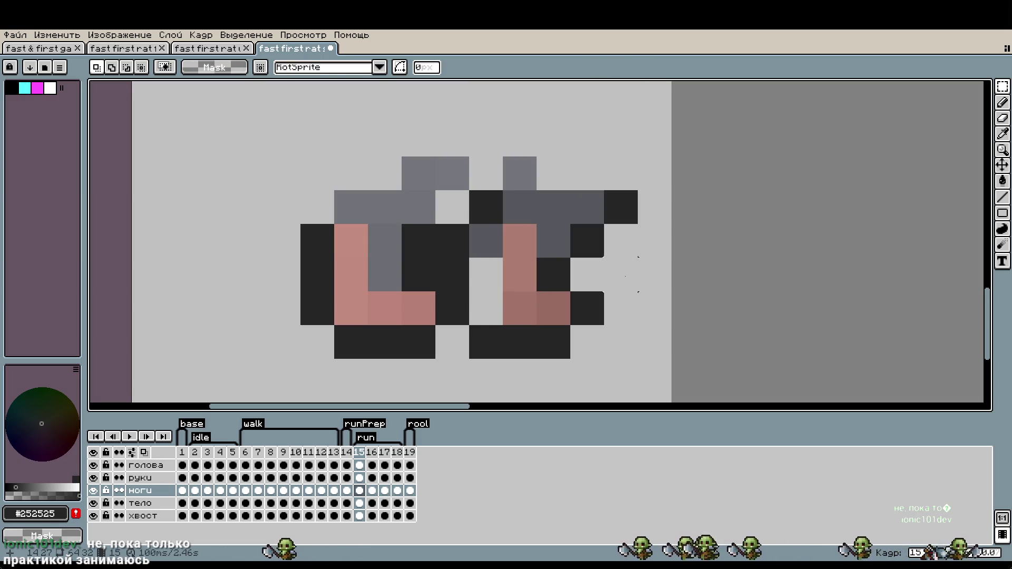
# Try shifting the back leg one pixel right, then undo and deselect.
pyautogui.press('b')
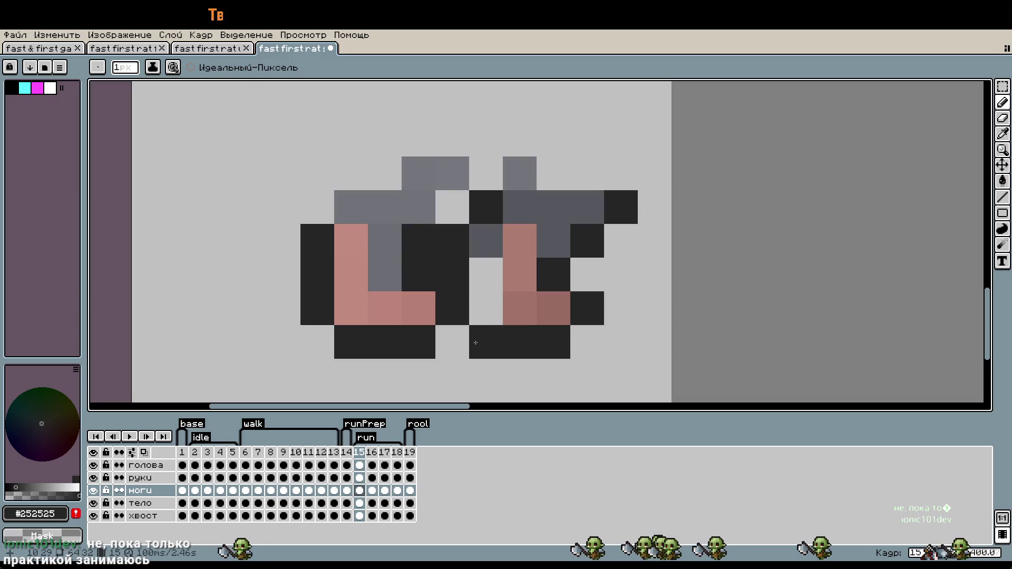
pyautogui.press('m')
pyautogui.moveTo(503, 359); pyautogui.dragTo(301, 156)
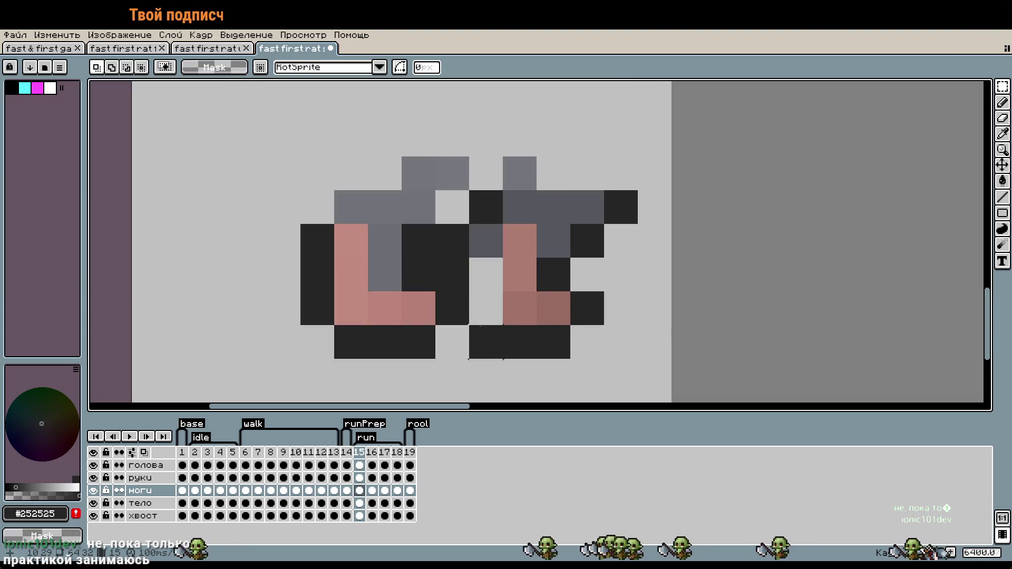
pyautogui.moveTo(402, 154); pyautogui.dragTo(402, 120)
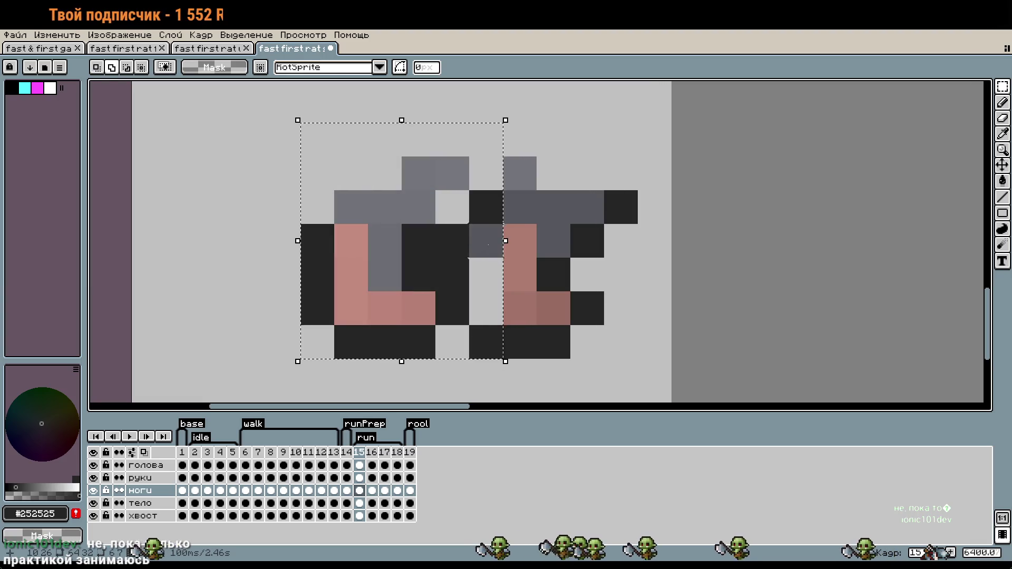
pyautogui.moveTo(415, 289); pyautogui.dragTo(449, 289)
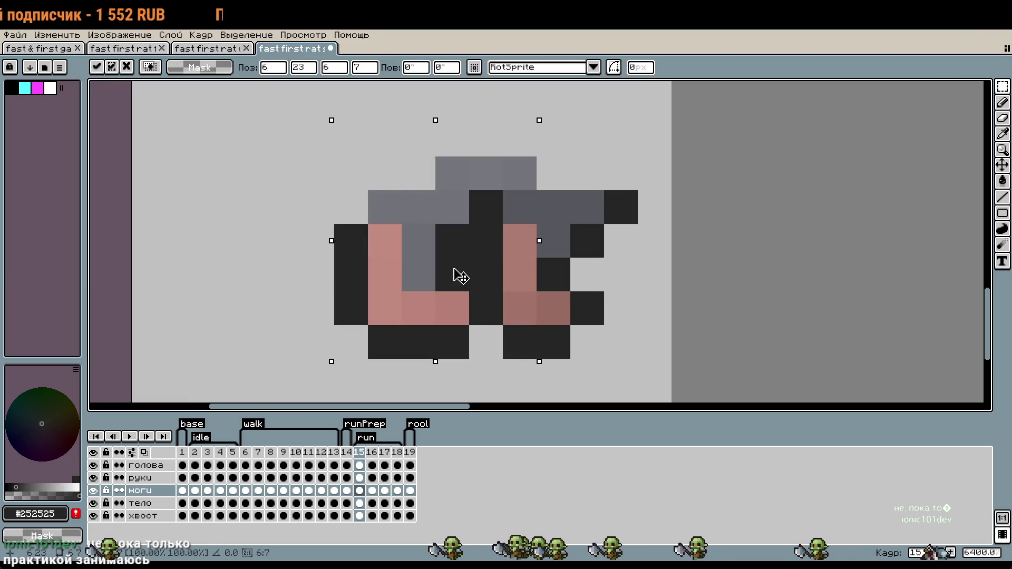
pyautogui.hotkey('ctrl', 'z')
pyautogui.hotkey('ctrl', 'd')
pyautogui.scroll(-3, 696, 306)
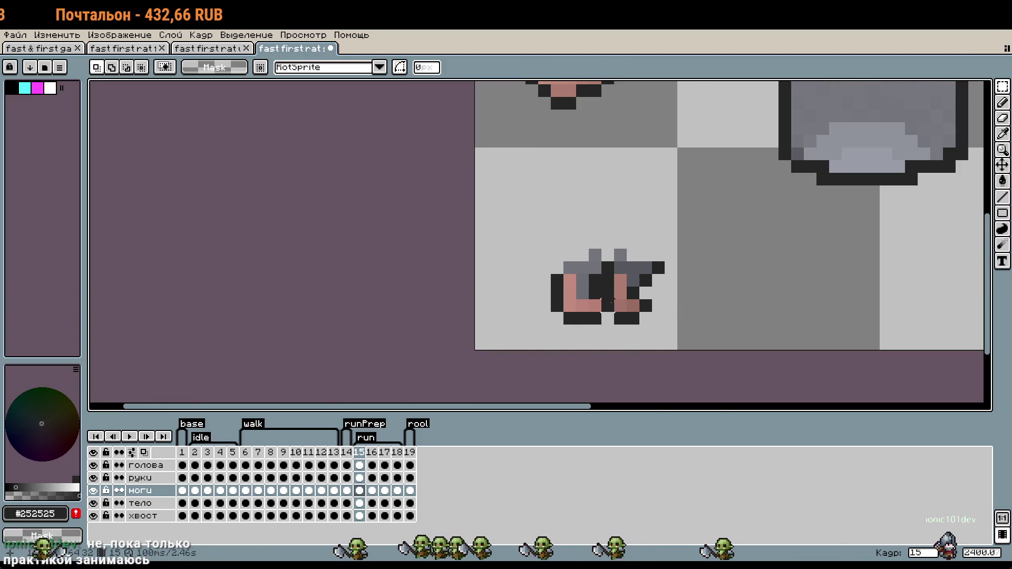
pyautogui.scroll(2, 604, 302)
# Shift the pink leg column and the leg pixels one pixel right.
pyautogui.moveTo(535, 296); pyautogui.dragTo(535, 246)
pyautogui.scroll(1, 606, 301)
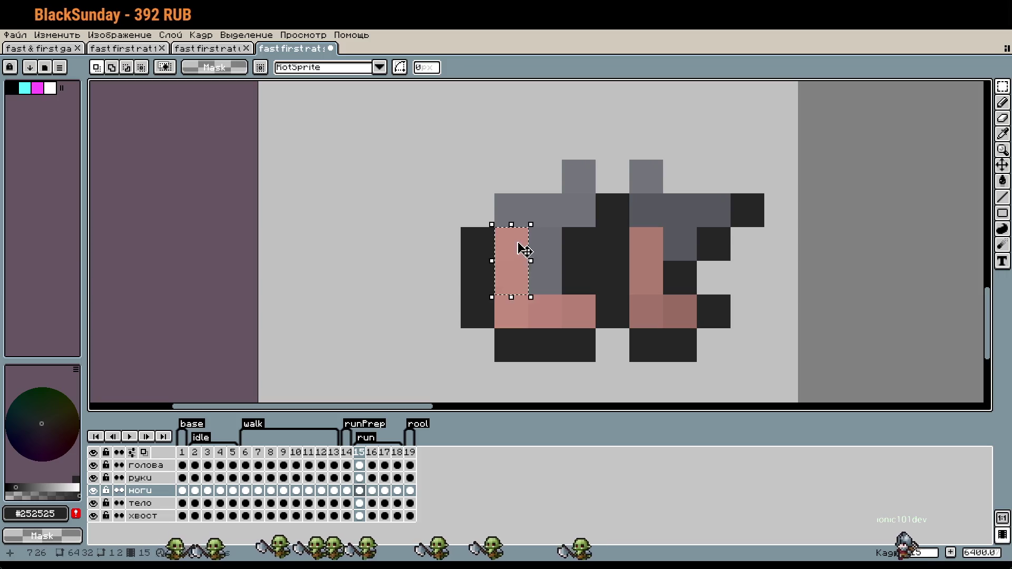
pyautogui.moveTo(548, 294); pyautogui.dragTo(530, 227)
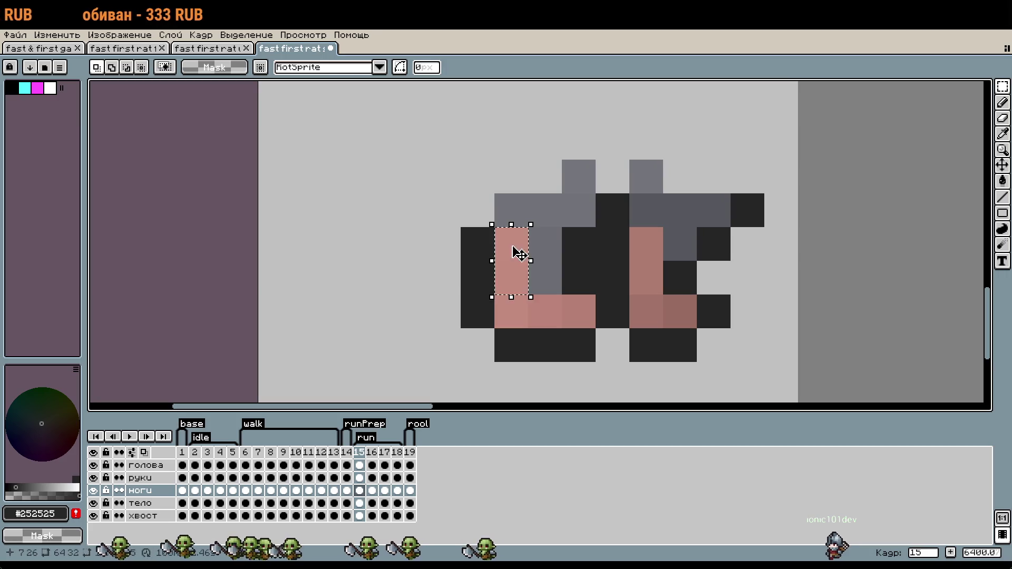
pyautogui.moveTo(519, 256); pyautogui.dragTo(553, 256)
pyautogui.click(475, 269)
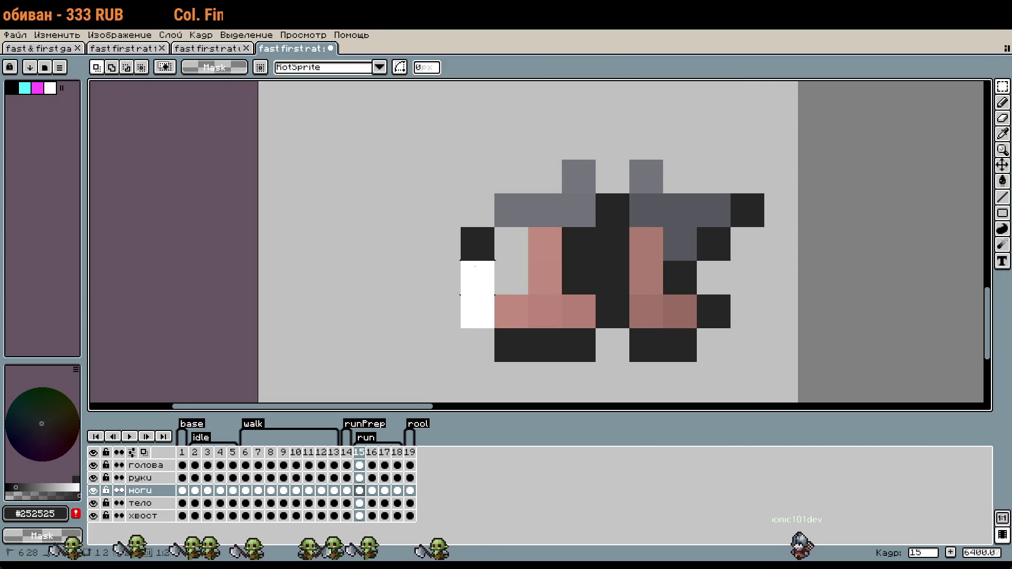
pyautogui.moveTo(475, 270); pyautogui.dragTo(598, 359)
pyautogui.moveTo(485, 305); pyautogui.dragTo(519, 305)
pyautogui.scroll(-3, 678, 335)
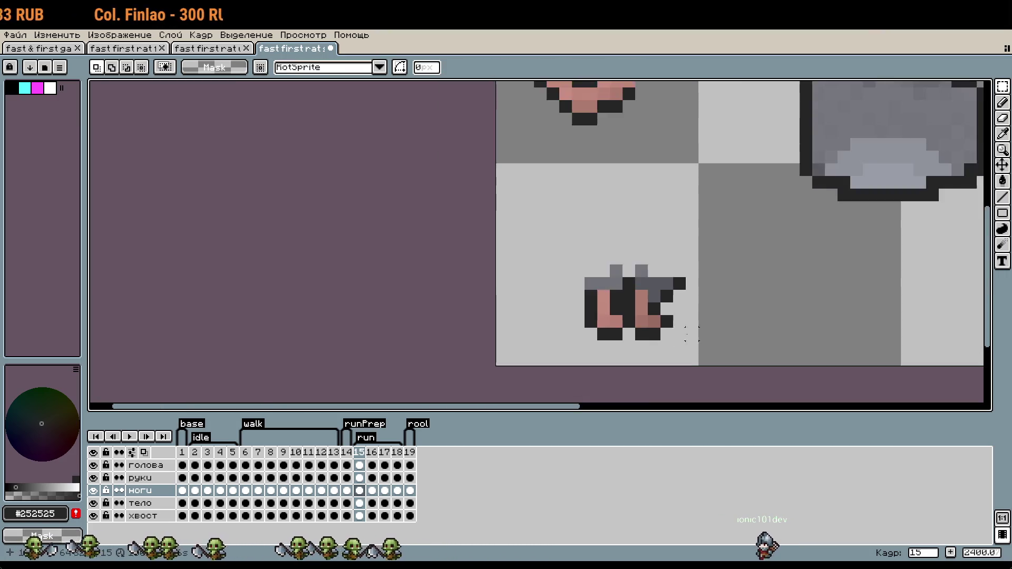
pyautogui.scroll(-2, 696, 311)
pyautogui.scroll(3, 553, 274)
pyautogui.scroll(1, 553, 274)
# Erase the two top-left leg pixels with the Pencil.
pyautogui.press('b')
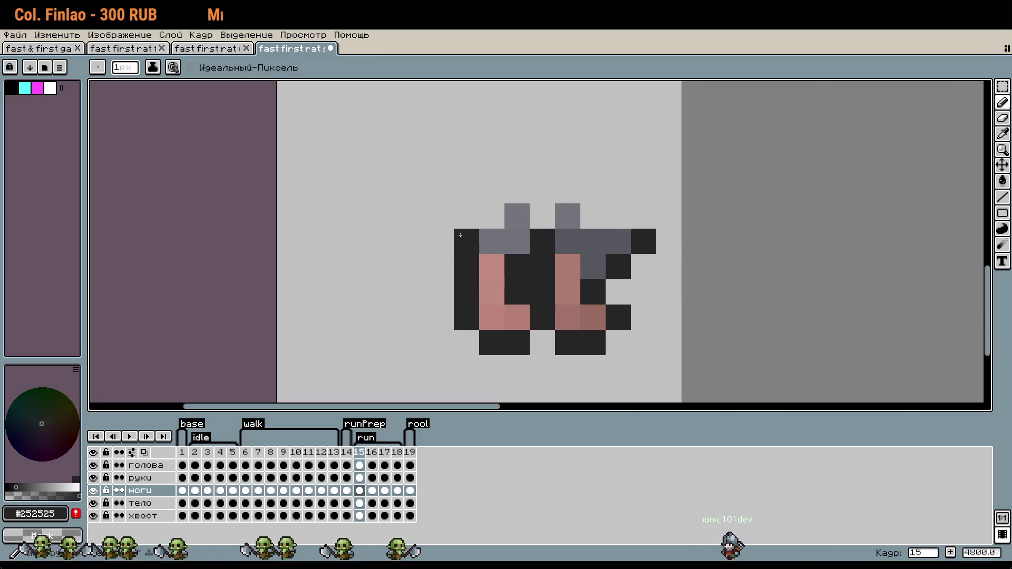
pyautogui.moveTo(462, 236); pyautogui.dragTo(487, 236)
pyautogui.scroll(-2, 659, 285)
pyautogui.scroll(-1, 656, 285)
pyautogui.scroll(2, 652, 287)
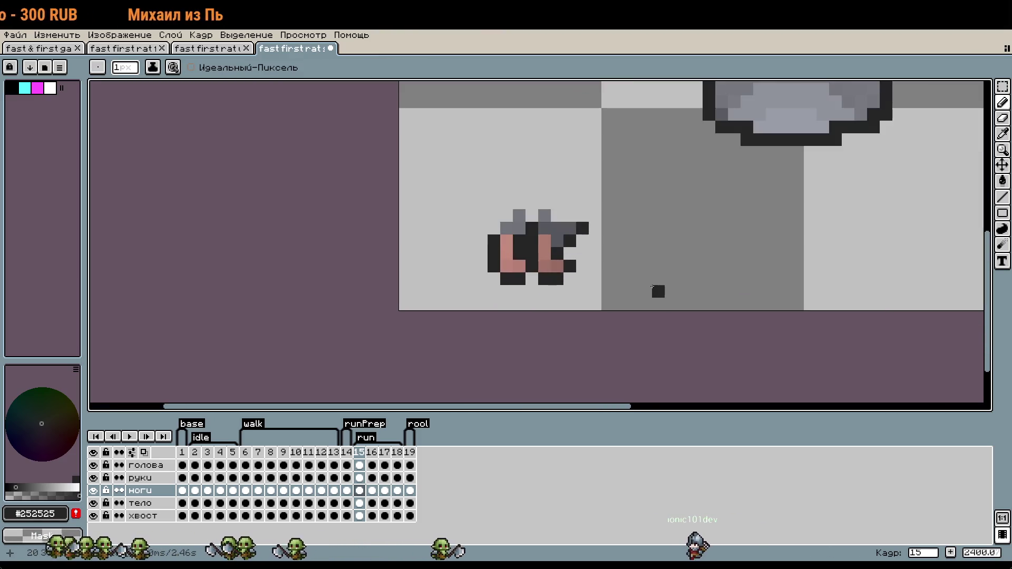
pyautogui.press('w')
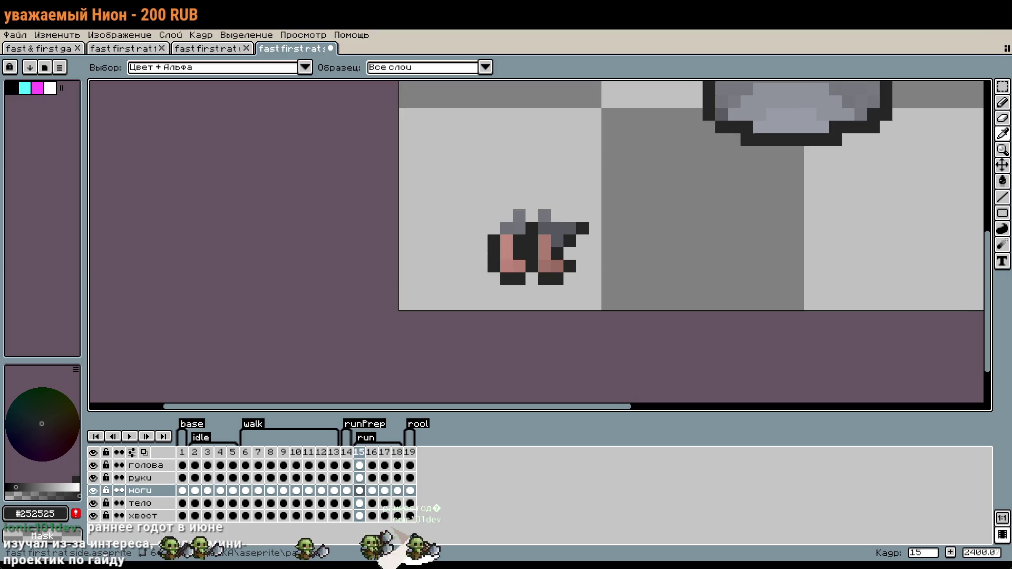
pyautogui.press('b')
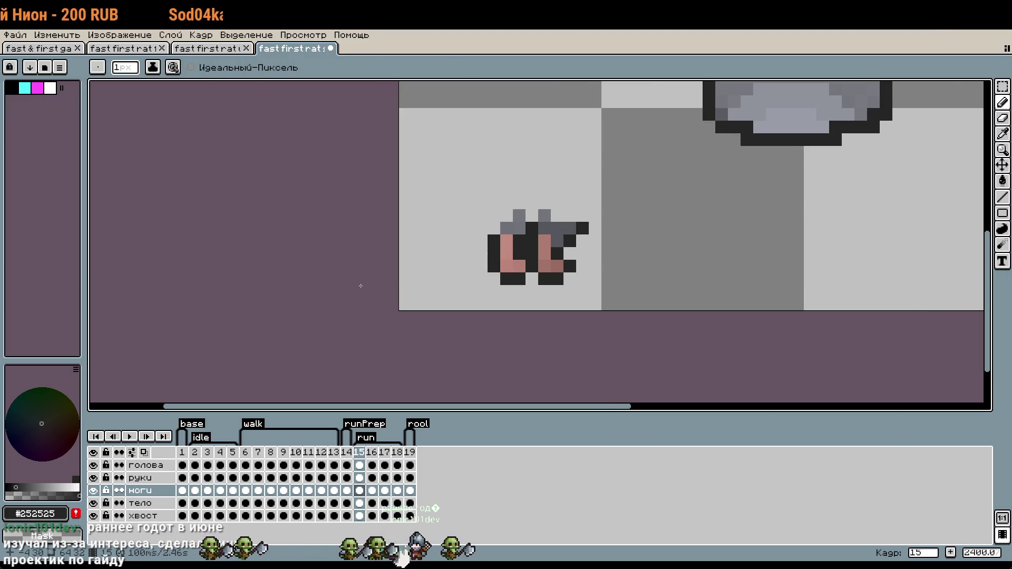
pyautogui.press('w')
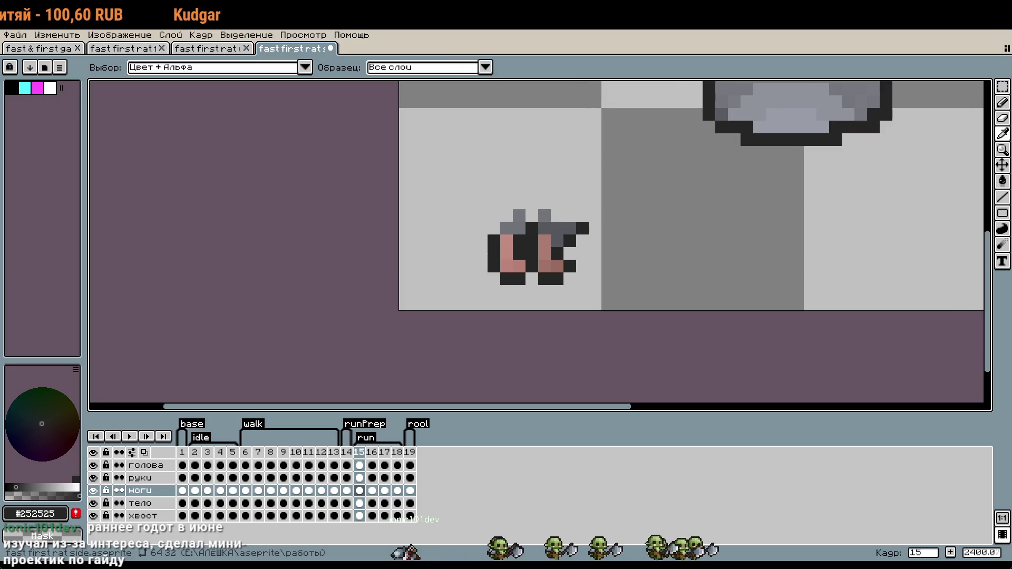
pyautogui.press('b')
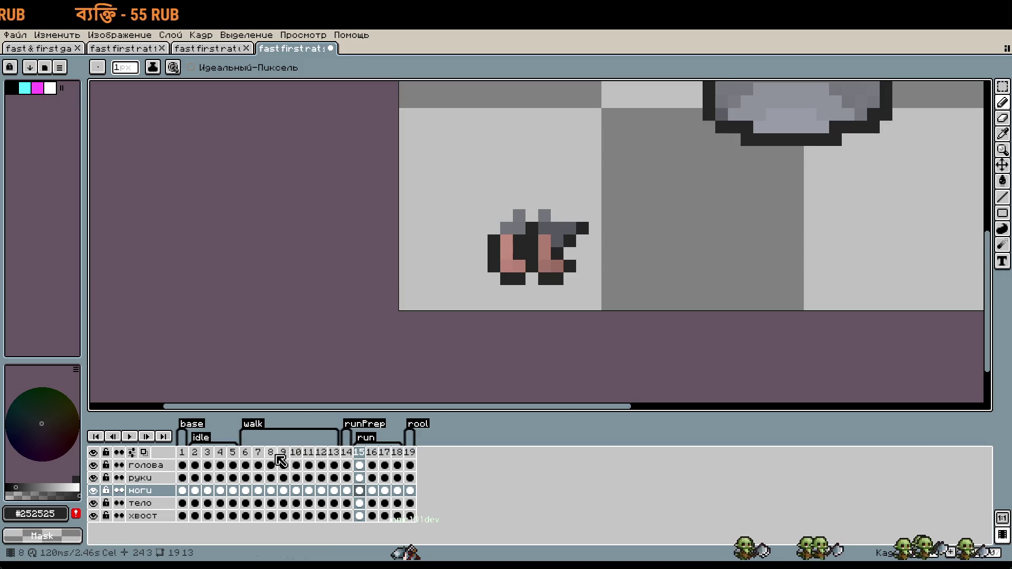
# Check walk frame 7 for reference, then return to run frame 15.
pyautogui.press('Left')
pyautogui.press('Left')
pyautogui.press('Left')
pyautogui.moveTo(552, 117); pyautogui.dragTo(383, 215)
pyautogui.scroll(-2, 380, 214)
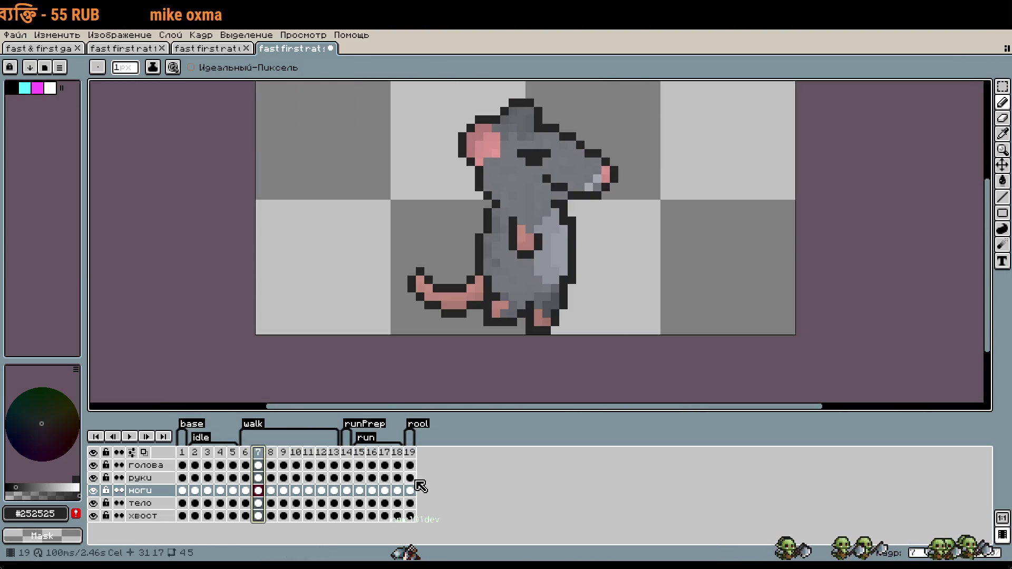
pyautogui.click(364, 453)
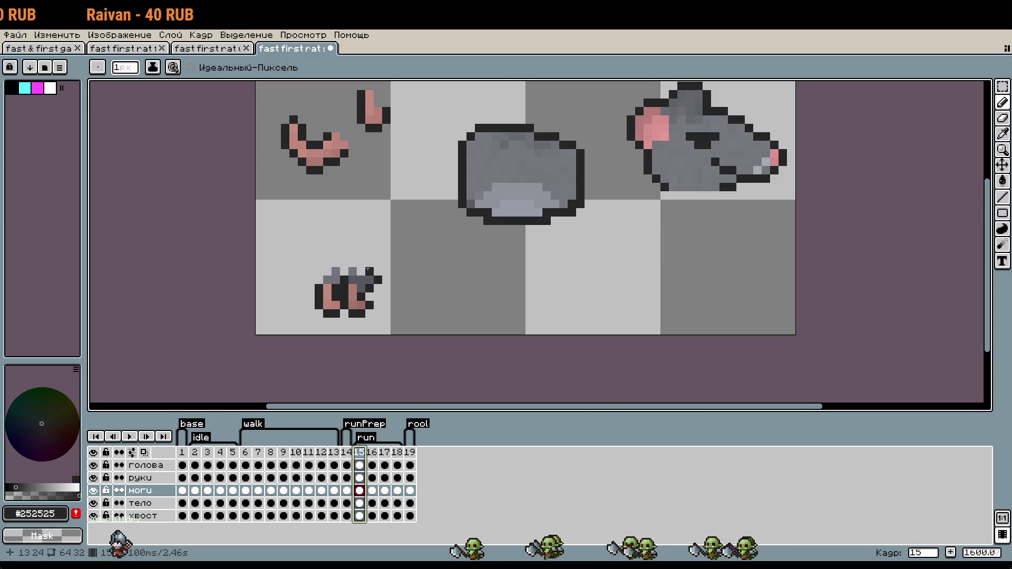
pyautogui.scroll(6, 373, 294)
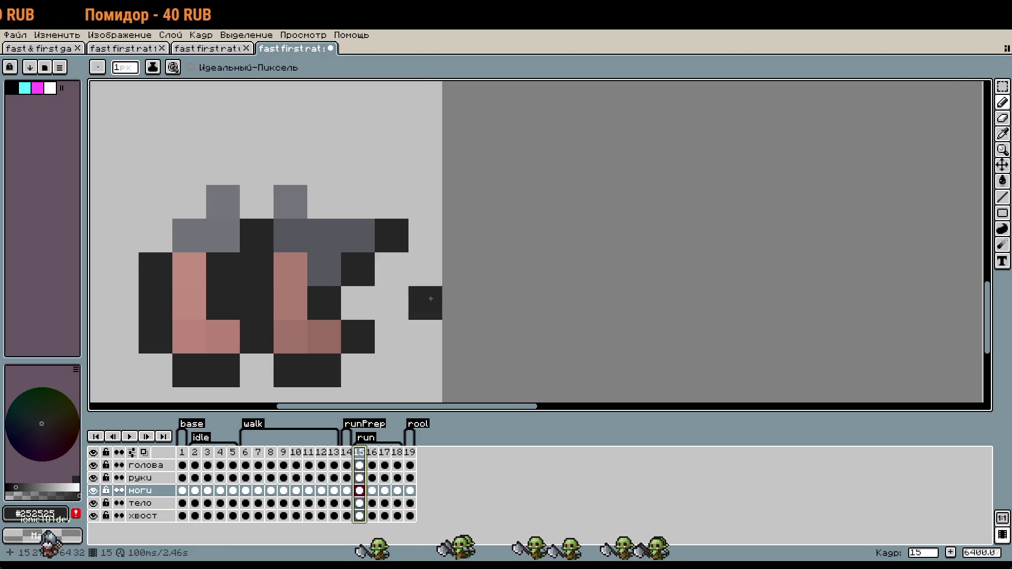
pyautogui.hscroll(-1, 527, 305)
pyautogui.scroll(-1, 537, 307)
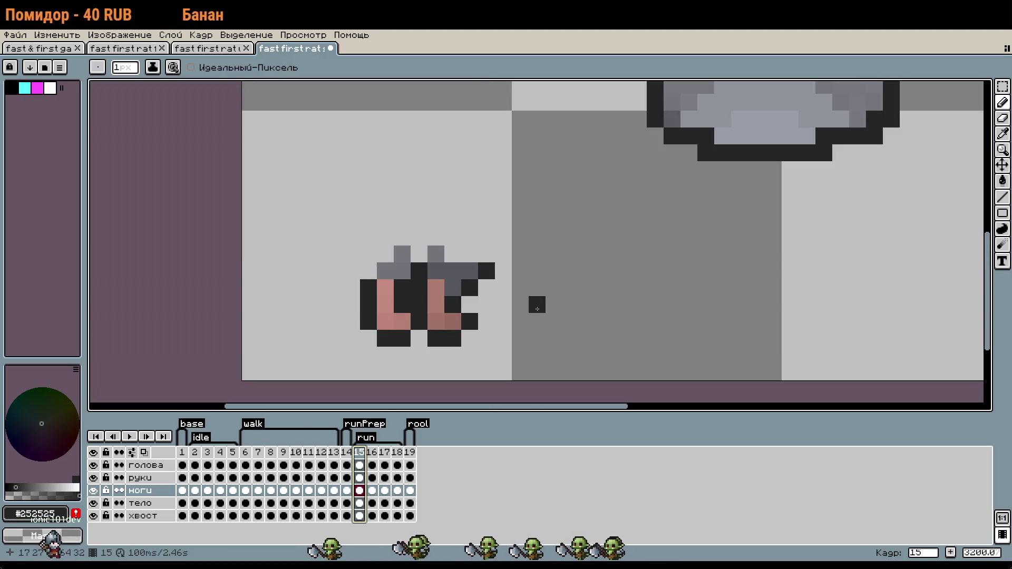
# Move a pink pixel of the right leg one cell right.
pyautogui.press('i')
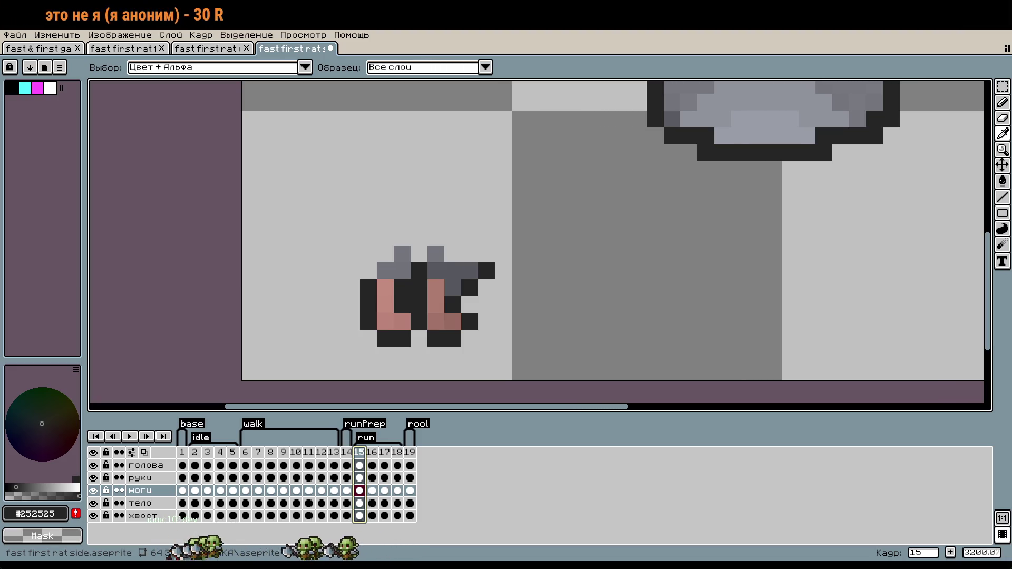
pyautogui.press('b')
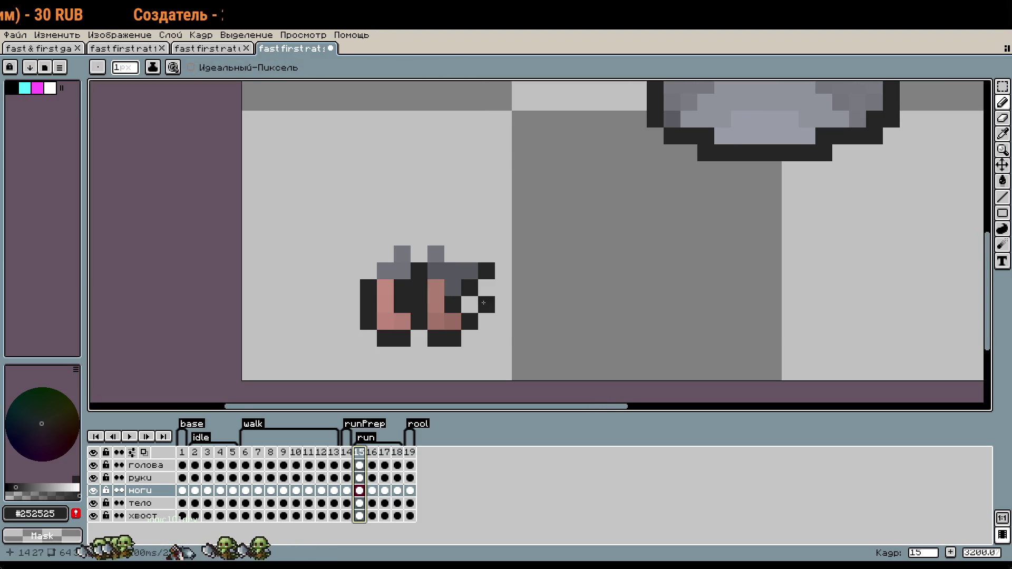
pyautogui.scroll(1, 484, 302)
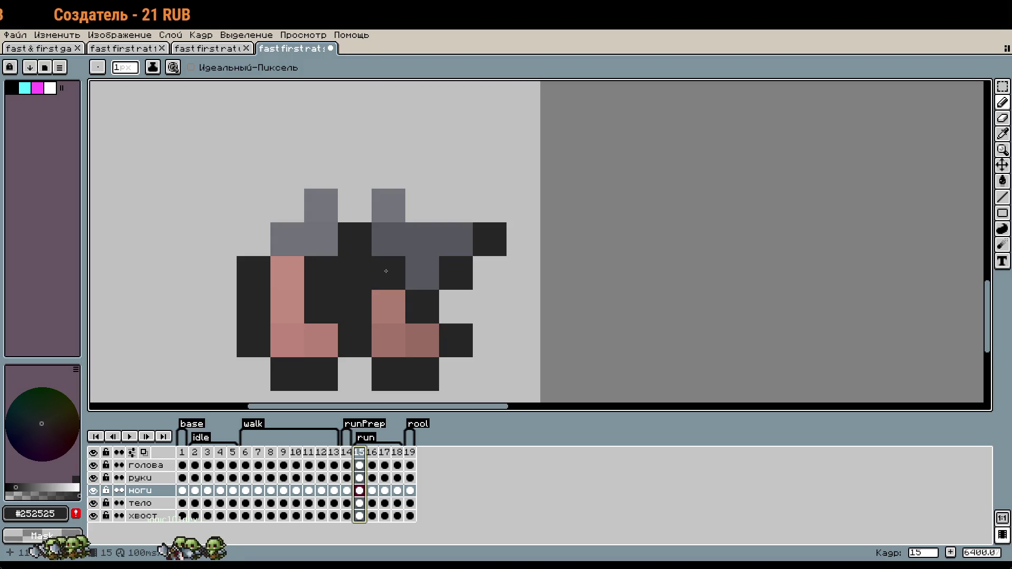
pyautogui.click(394, 276)
pyautogui.moveTo(391, 280); pyautogui.dragTo(420, 284)
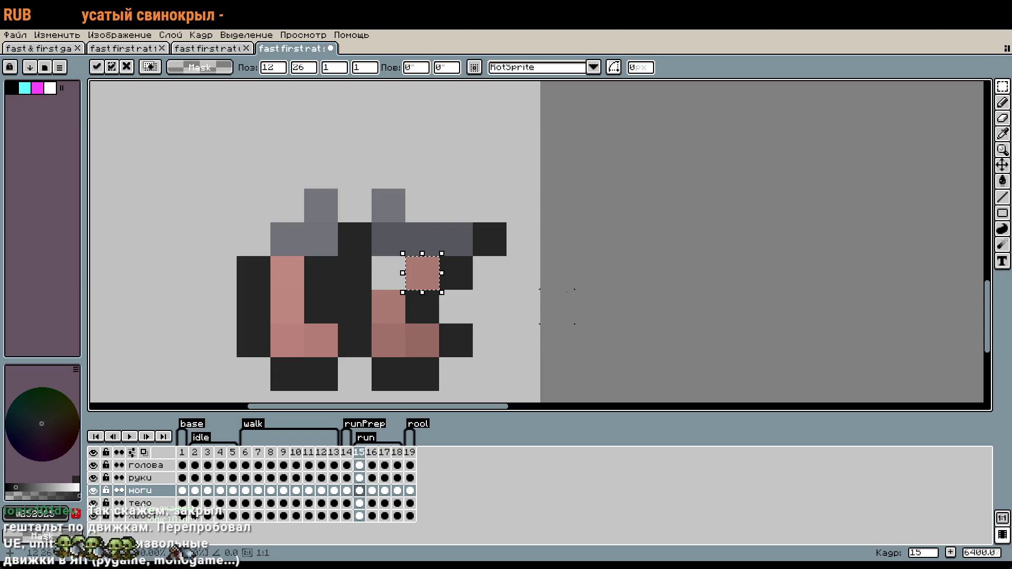
pyautogui.press('i')
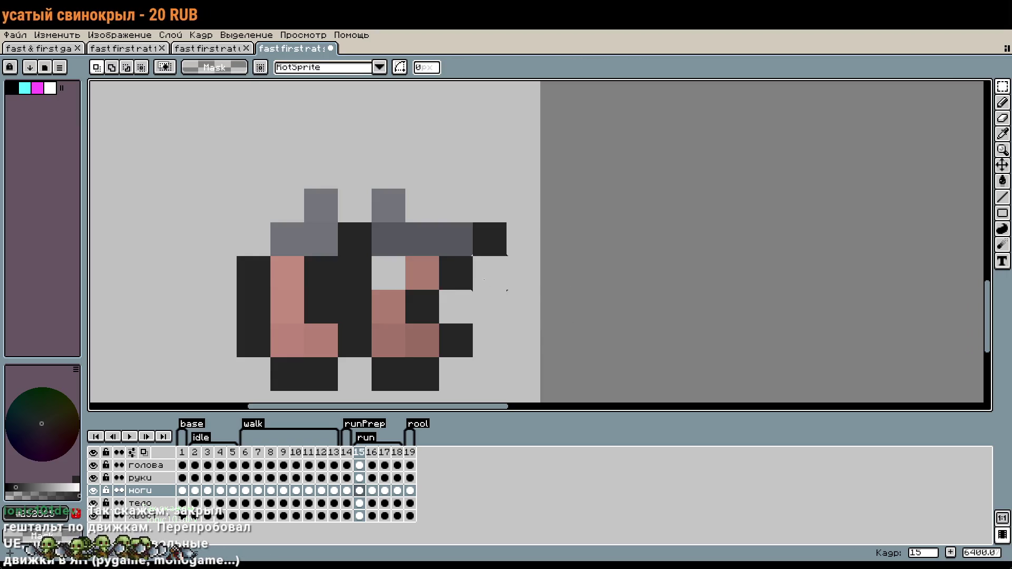
# Darken and clear leg outline cells and trim the grey fur so the right leg bends.
pyautogui.press('b')
pyautogui.click(377, 268)
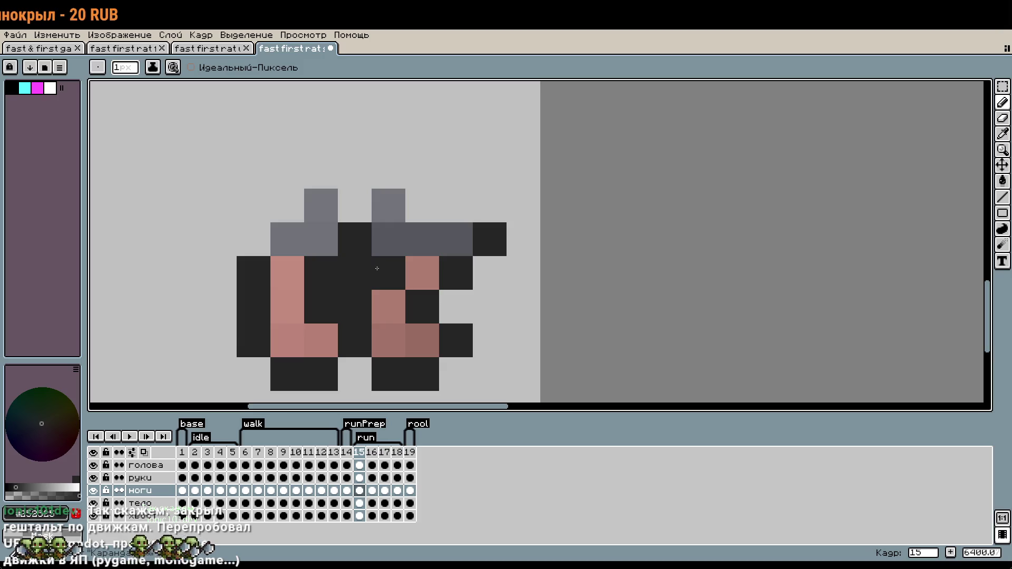
pyautogui.moveTo(368, 257); pyautogui.dragTo(364, 228)
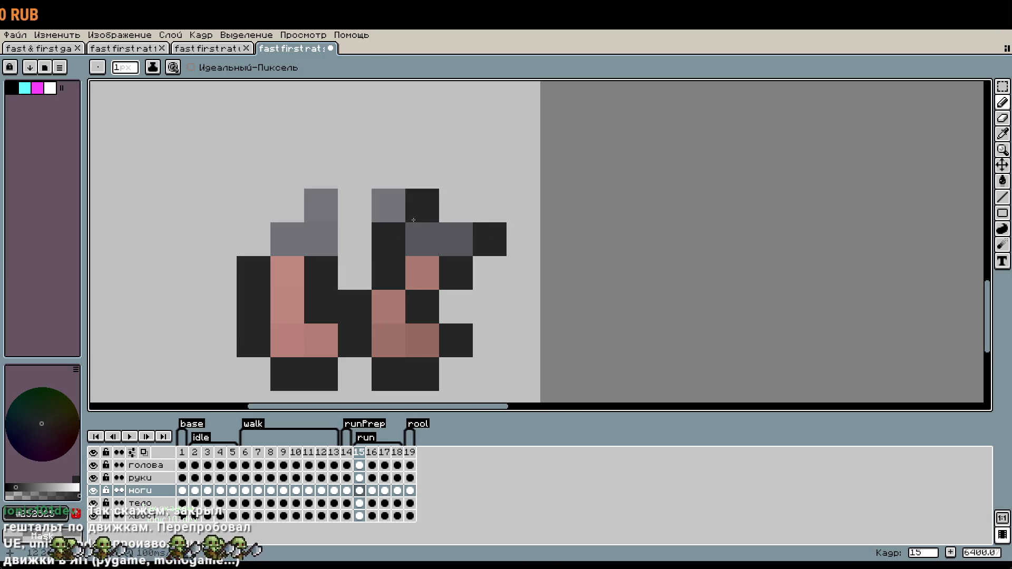
pyautogui.click(430, 222)
pyautogui.scroll(-3, 430, 221)
pyautogui.scroll(1, 506, 300)
pyautogui.scroll(2, 512, 263)
pyautogui.moveTo(512, 263); pyautogui.dragTo(512, 241)
pyautogui.click(547, 275)
pyautogui.scroll(-2, 547, 274)
pyautogui.moveTo(656, 314); pyautogui.dragTo(729, 245)
pyautogui.scroll(2, 687, 245)
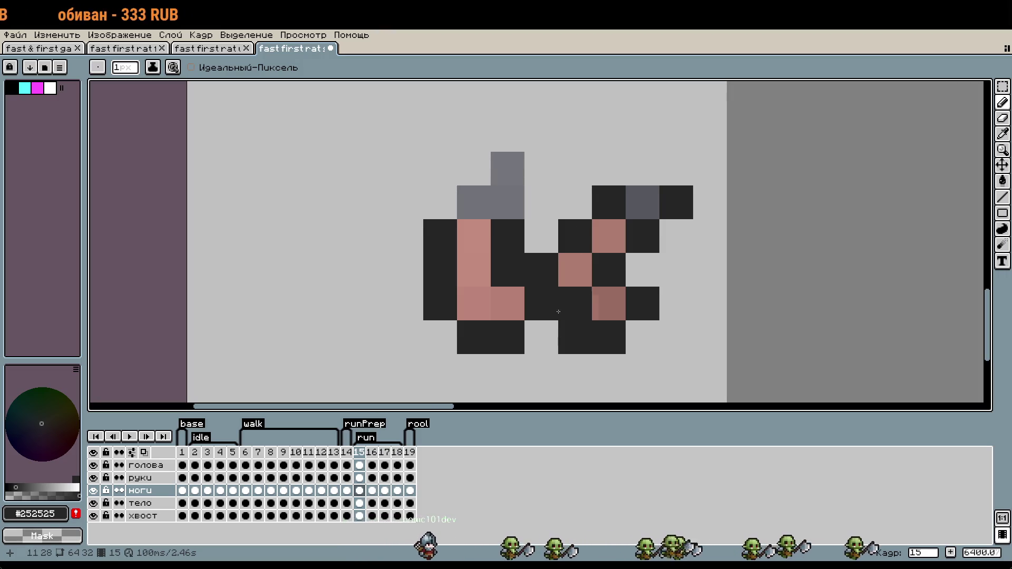
# Move the left leg's pink-dark pixel pair and top-left dark pixel one pixel right.
pyautogui.press('m')
pyautogui.moveTo(519, 231)
pyautogui.mouseDown()
pyautogui.moveTo(464, 248)
pyautogui.moveTo(507, 245)
pyautogui.mouseUp()
pyautogui.press('Return')
pyautogui.moveTo(440, 236)
pyautogui.mouseDown()
pyautogui.moveTo(474, 236)
pyautogui.moveTo(456, 152)
pyautogui.mouseUp()
pyautogui.click(474, 235)
pyautogui.press('Return')
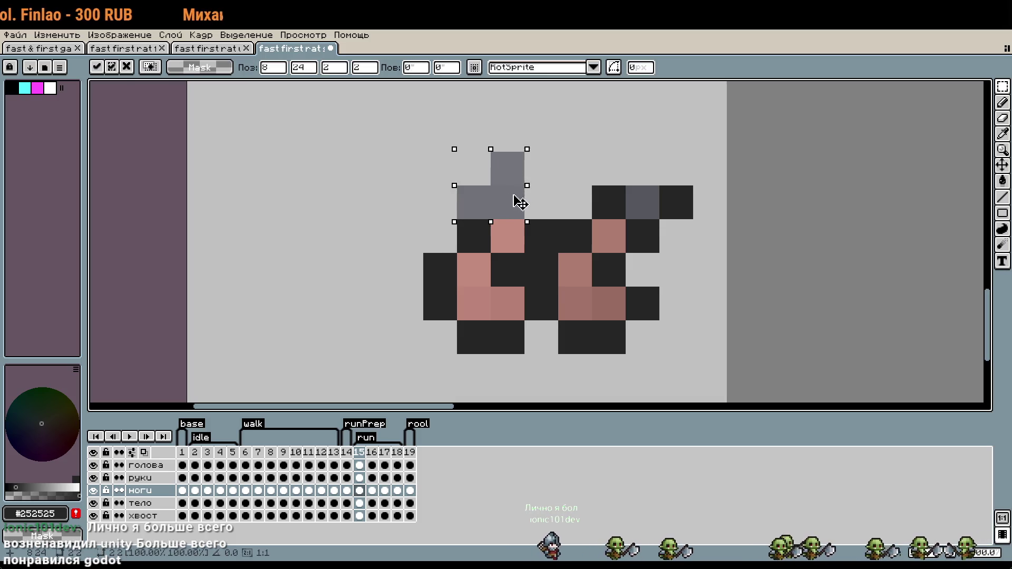
# Shift the grey fur block one pixel right.
pyautogui.moveTo(513, 198); pyautogui.dragTo(535, 199)
pyautogui.press('Return')
pyautogui.scroll(-1, 743, 270)
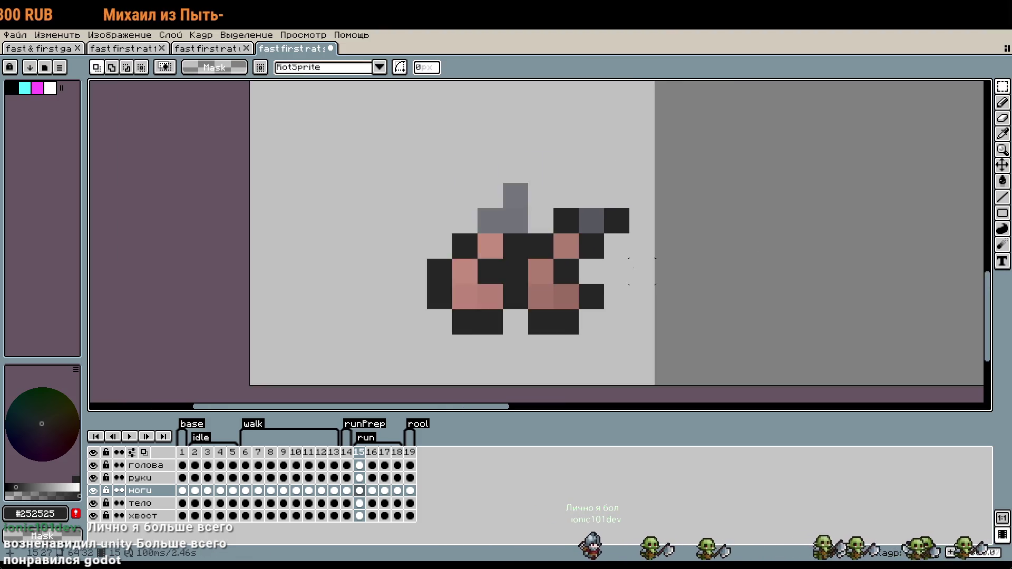
pyautogui.scroll(-2, 636, 270)
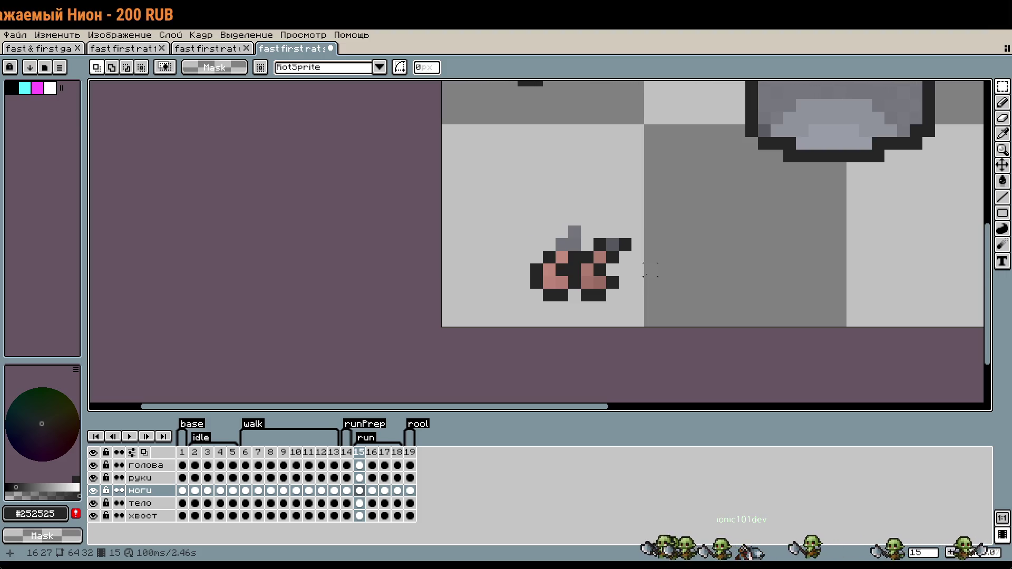
# Copy the whole leg drawing and drop the copy up and to the left.
pyautogui.scroll(2, 651, 269)
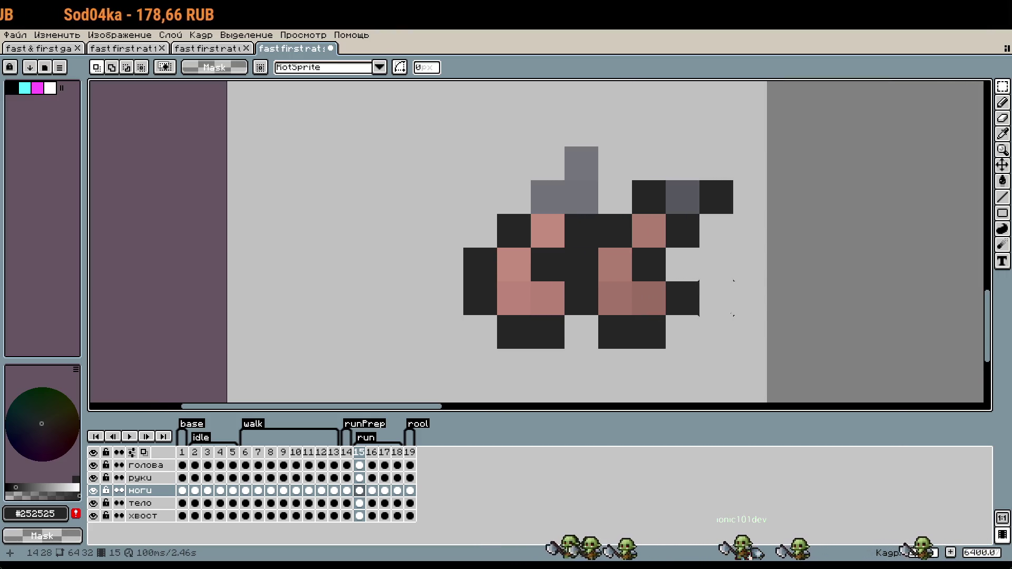
pyautogui.scroll(-1, 716, 297)
pyautogui.scroll(-1, 677, 343)
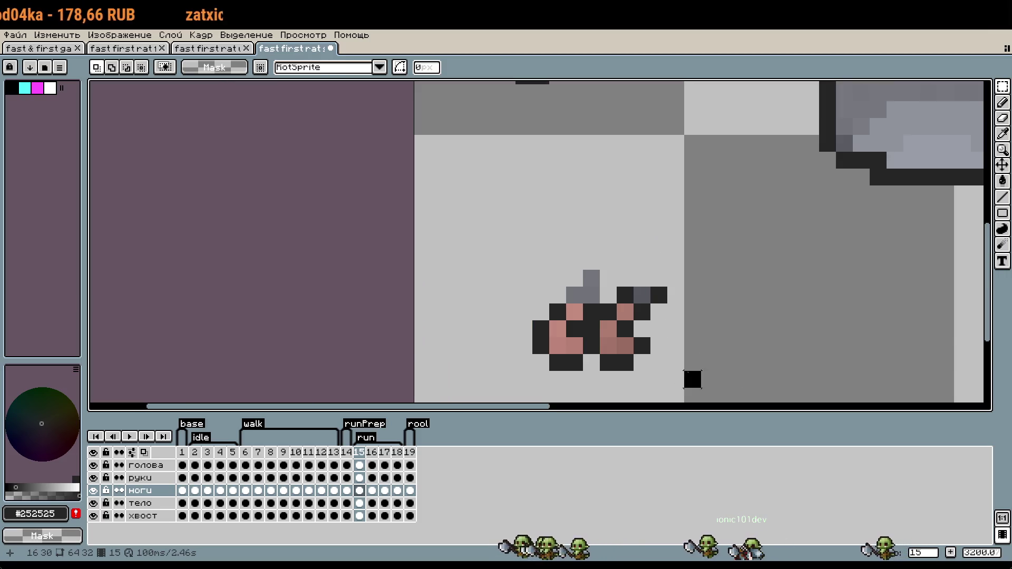
pyautogui.click(609, 338)
pyautogui.moveTo(645, 334); pyautogui.dragTo(578, 199)
pyautogui.click(759, 261)
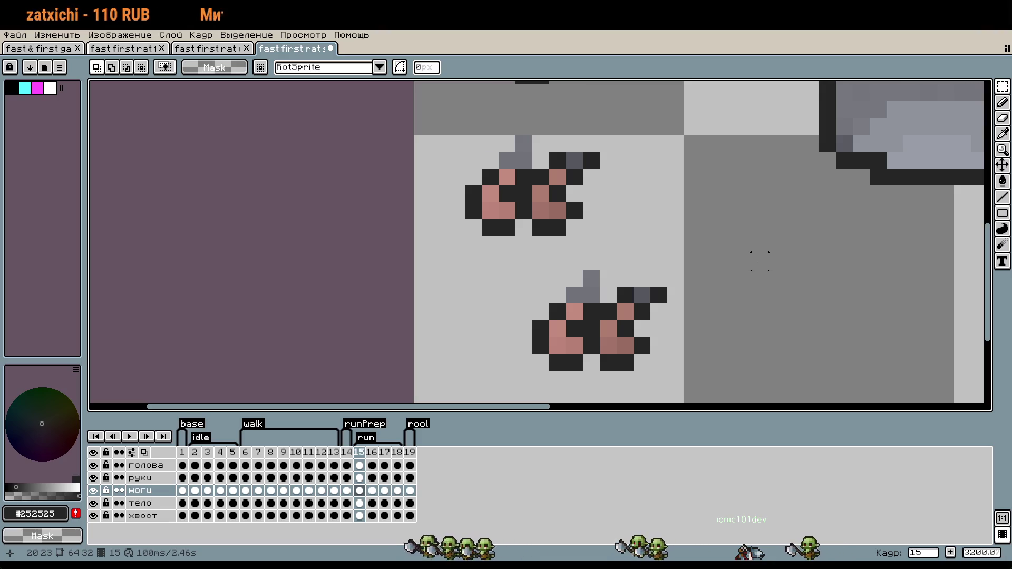
# Nudge the lower leg copy one pixel right and one down, then deselect it.
pyautogui.scroll(-1, 759, 261)
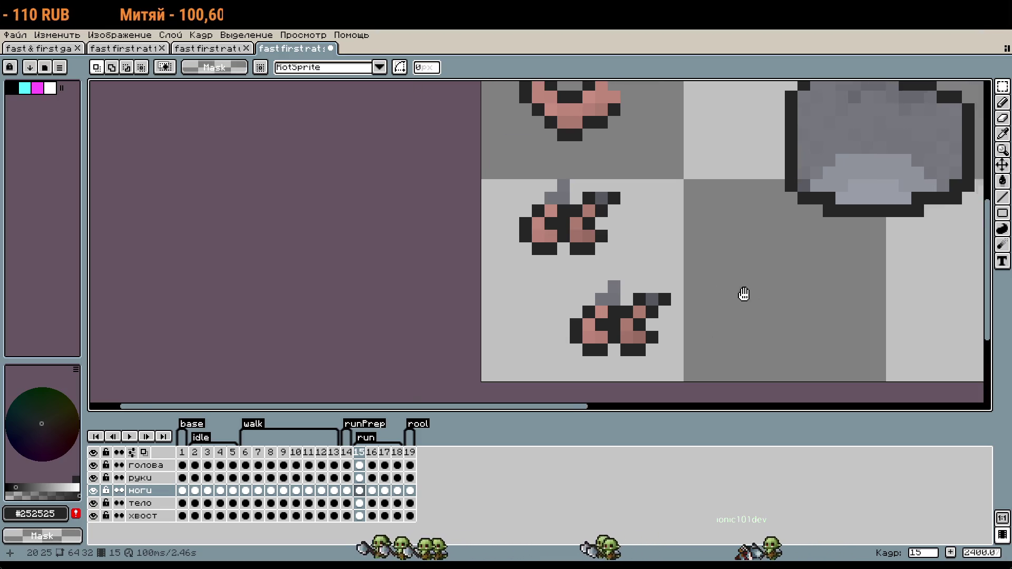
pyautogui.moveTo(746, 294); pyautogui.dragTo(615, 247)
pyautogui.moveTo(436, 241); pyautogui.dragTo(563, 308)
pyautogui.press('Right')
pyautogui.press('Right')
pyautogui.press('Down')
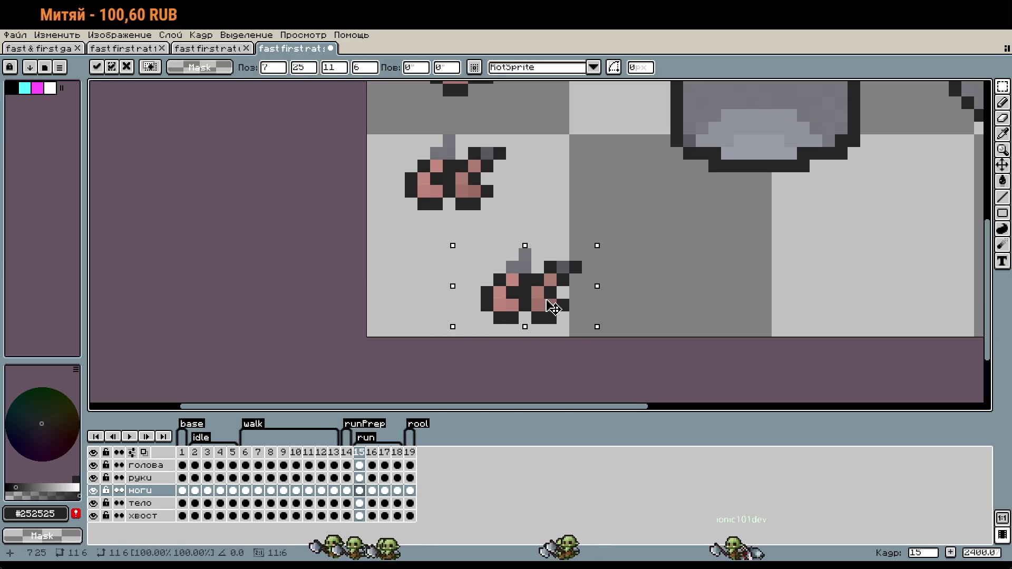
pyautogui.click(613, 305)
# Select a block of leg pixels on the upper rat and move it onto the lower rat.
pyautogui.scroll(3, 530, 299)
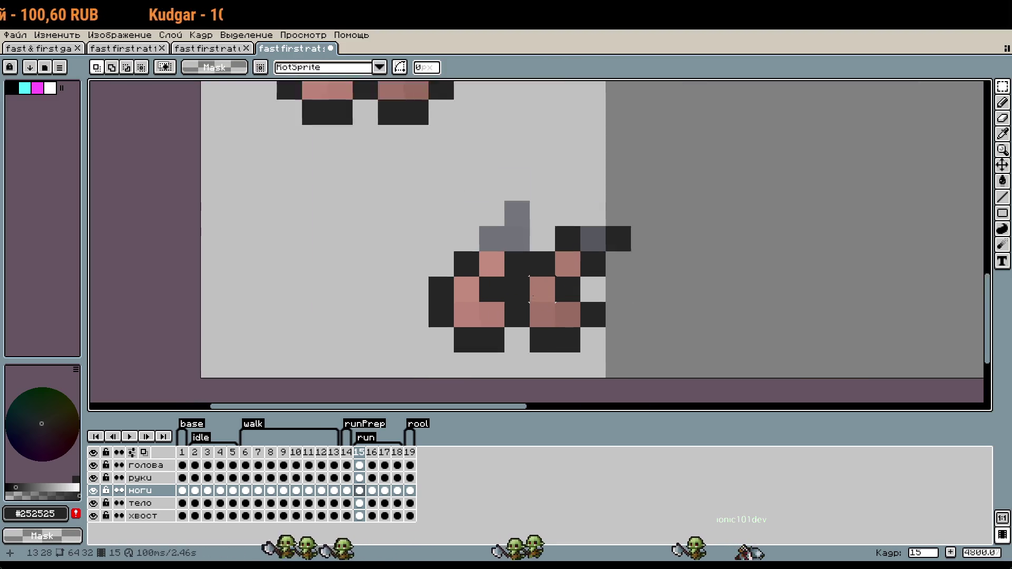
pyautogui.moveTo(494, 210); pyautogui.dragTo(523, 291)
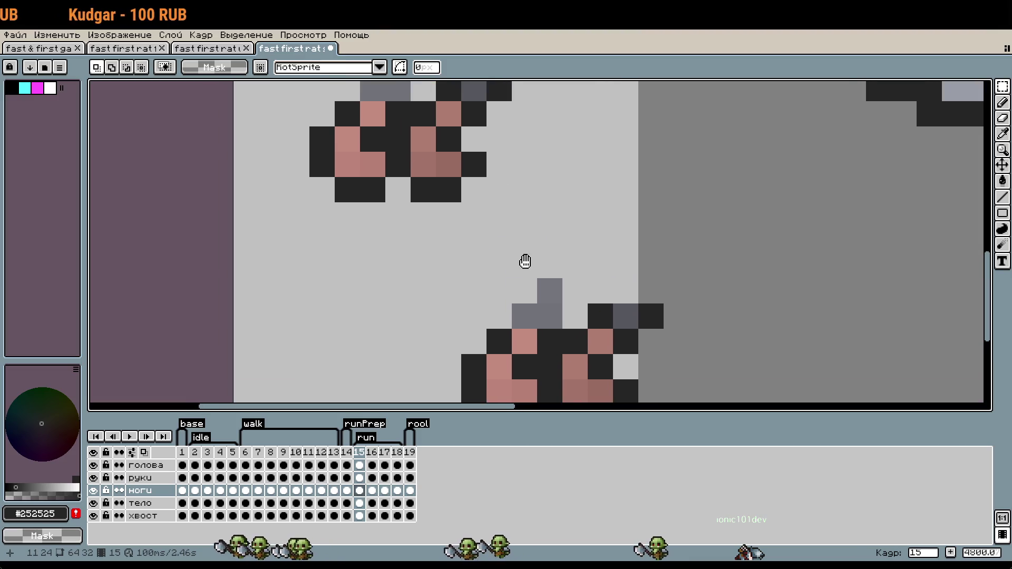
pyautogui.moveTo(453, 113); pyautogui.dragTo(417, 169)
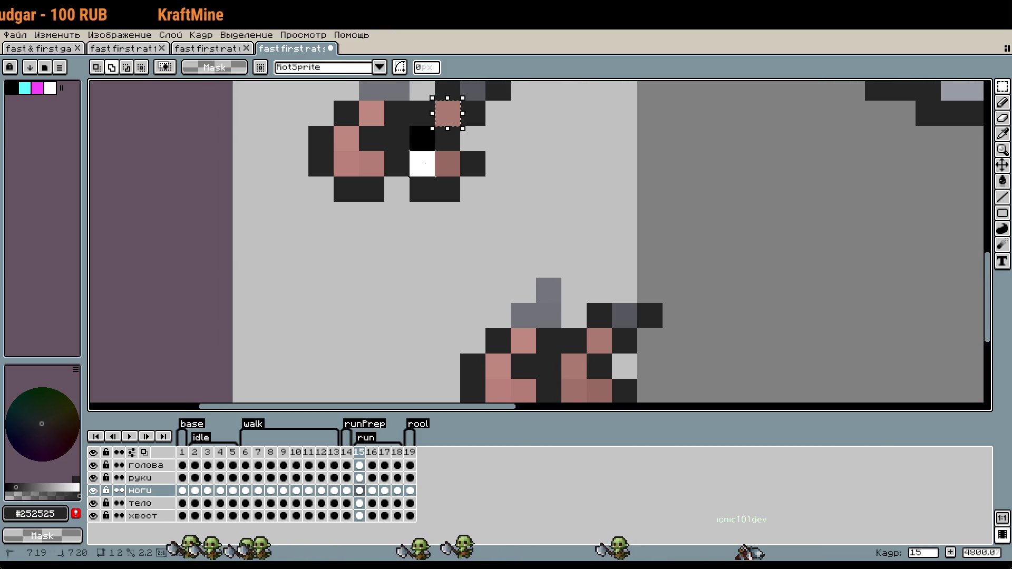
pyautogui.moveTo(586, 215); pyautogui.dragTo(584, 151)
pyautogui.moveTo(440, 106); pyautogui.dragTo(500, 323)
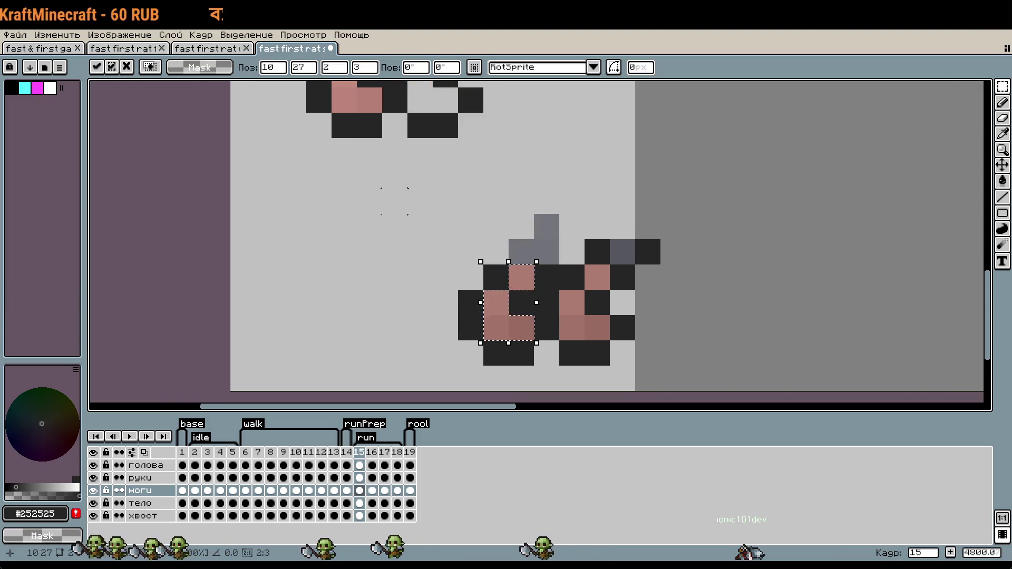
pyautogui.click(394, 201)
# Undo that move and nudge the leg block onto the lower rat's legs with the arrow keys instead.
pyautogui.scroll(-1, 630, 258)
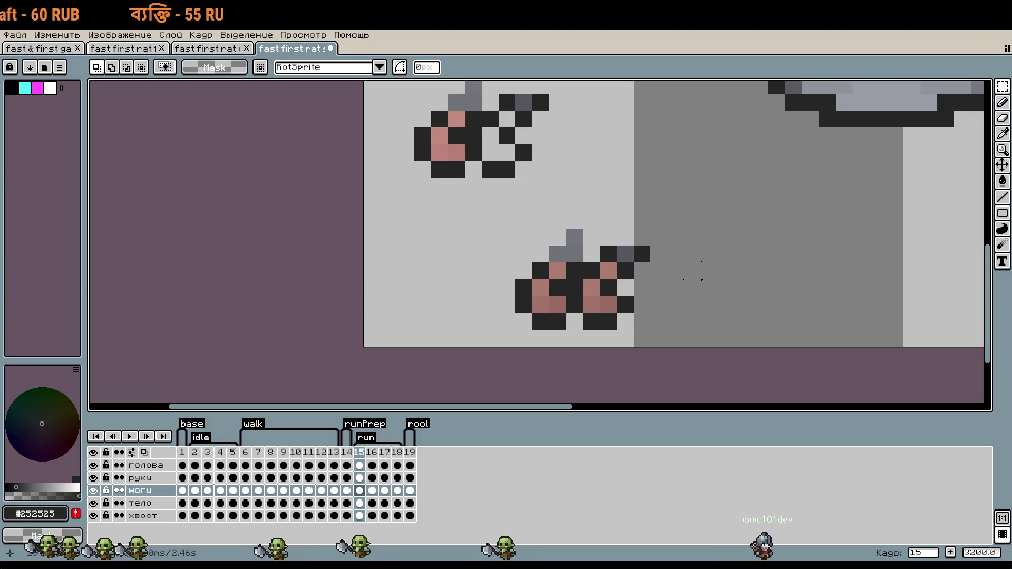
pyautogui.hotkey('ctrl', 'z')
pyautogui.hotkey('ctrl', 'z')
pyautogui.hotkey('shift', 'Down')
pyautogui.press('Up')
pyautogui.press('Up')
pyautogui.press('Up')
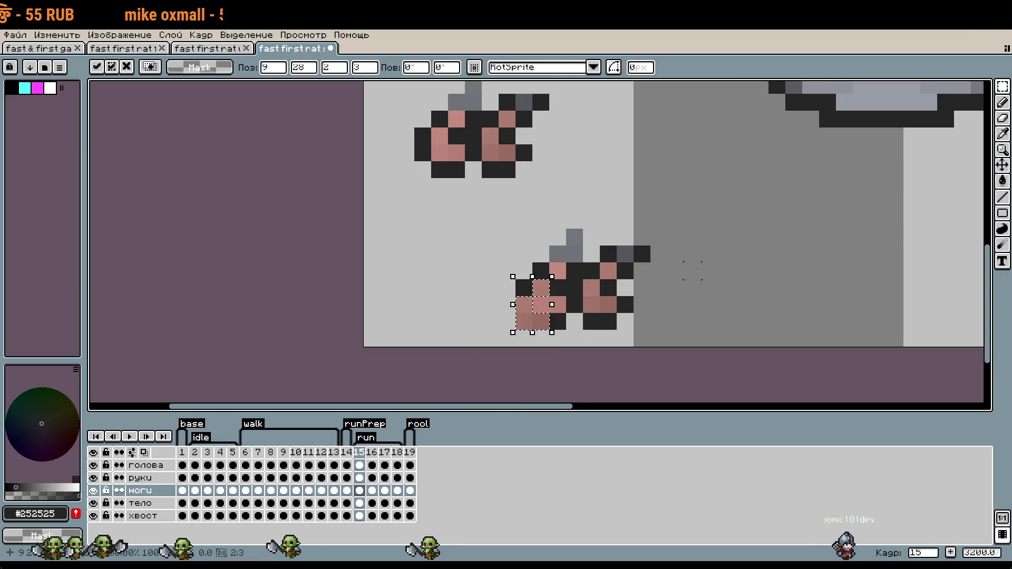
pyautogui.press('Right')
pyautogui.press('Right')
pyautogui.press('Right')
pyautogui.hotkey('ctrl', 'd')
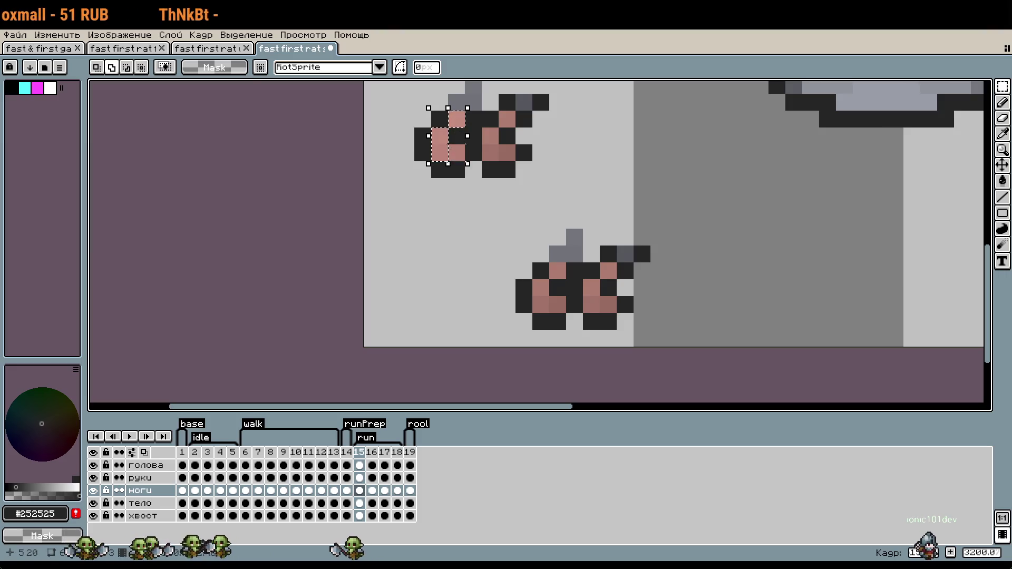
# Move the selected upper-rat leg pixels down onto the lower rat and deselect them.
pyautogui.moveTo(447, 159); pyautogui.dragTo(548, 310)
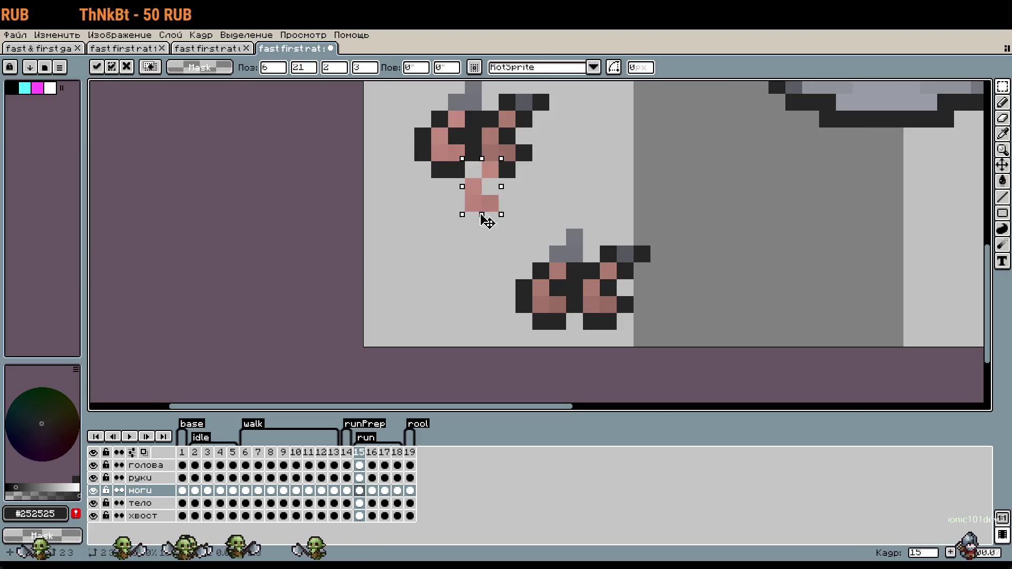
pyautogui.hotkey('ctrl', 'd')
pyautogui.scroll(-2, 726, 304)
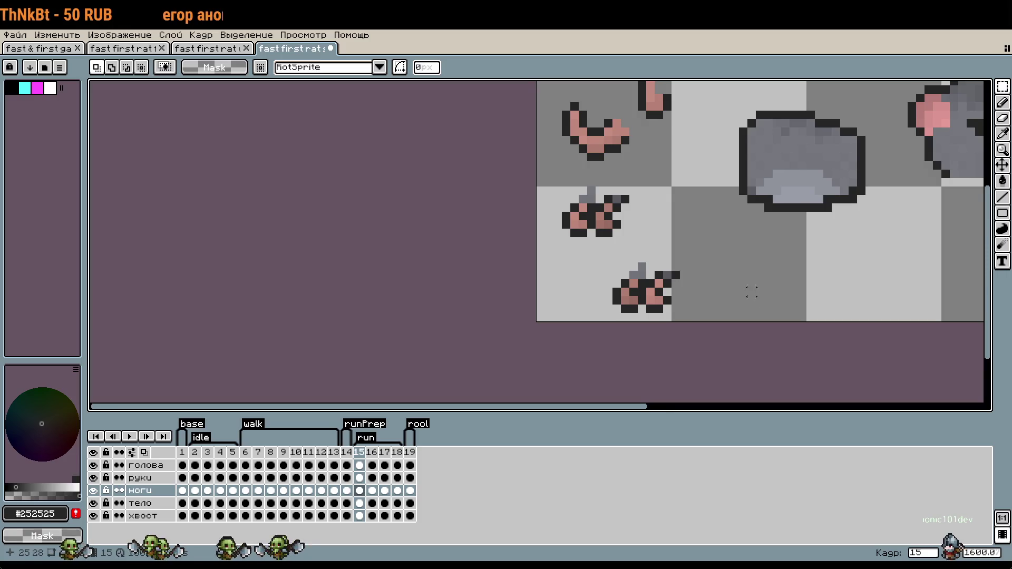
pyautogui.moveTo(751, 300); pyautogui.dragTo(595, 292)
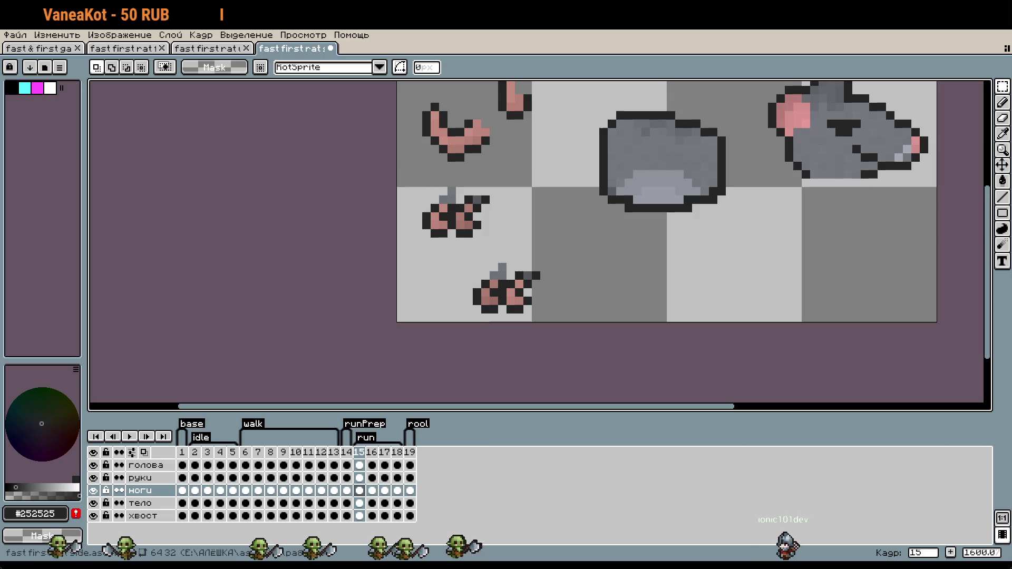
# Paint a #252525 pixel with the Pencil and drag it to a new spot.
pyautogui.scroll(1, 561, 292)
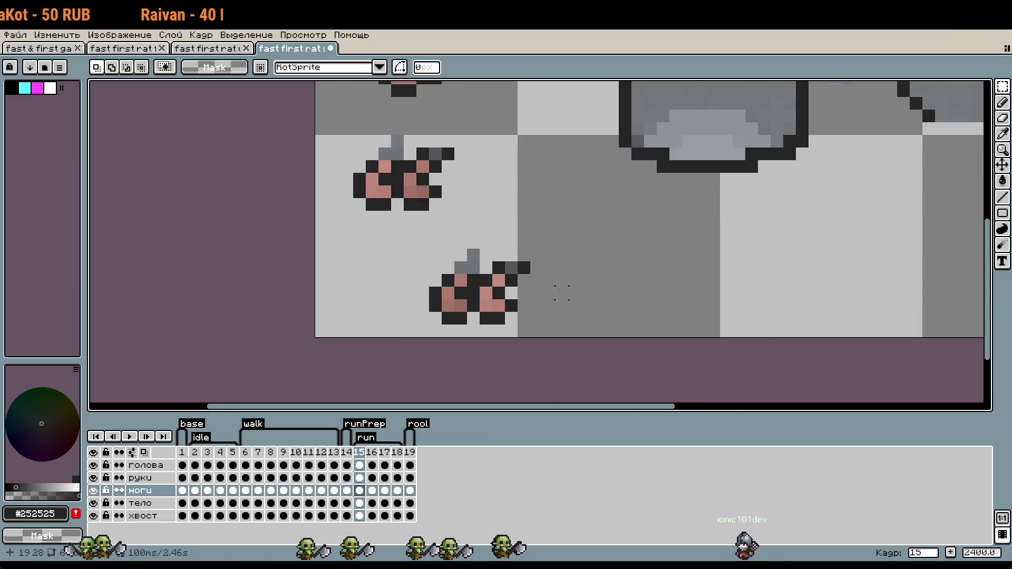
pyautogui.scroll(2, 553, 284)
pyautogui.scroll(2, 527, 317)
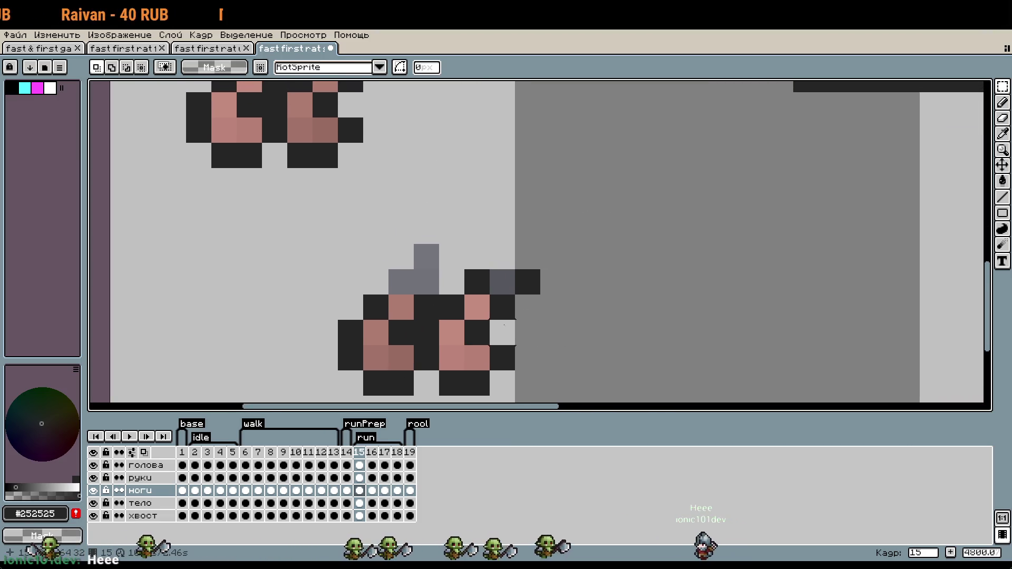
pyautogui.press('i')
pyautogui.press('b')
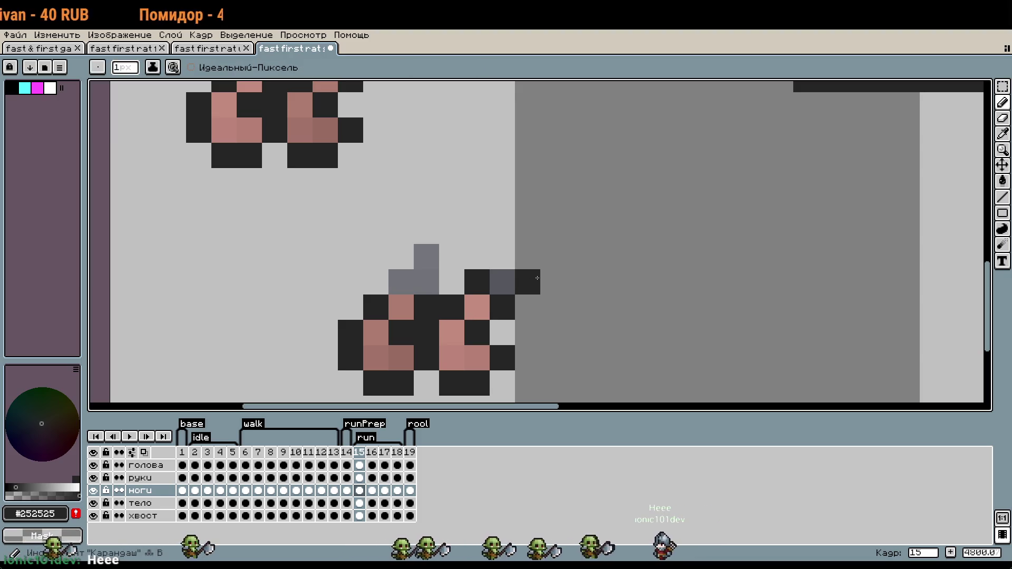
pyautogui.click(406, 280)
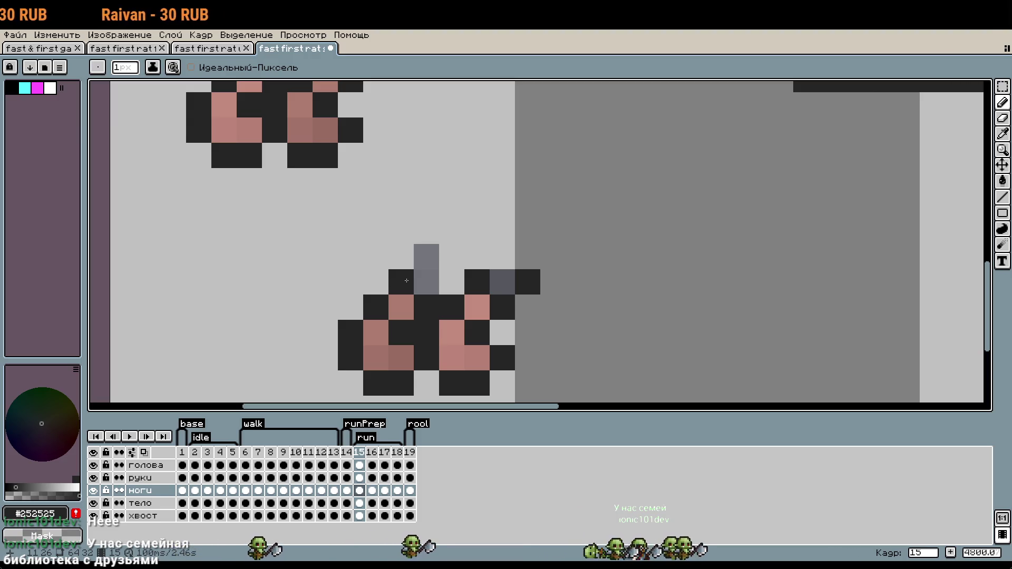
pyautogui.moveTo(406, 281); pyautogui.dragTo(685, 318)
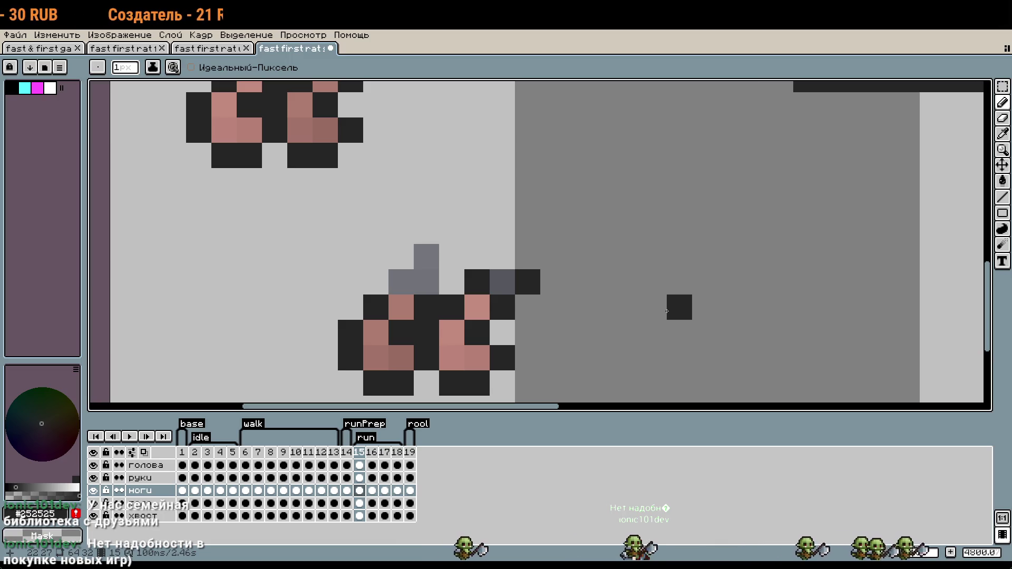
# Add two dark #252525 outline pixels along the top of the lower legs.
pyautogui.scroll(-1, 598, 337)
pyautogui.scroll(-1, 619, 307)
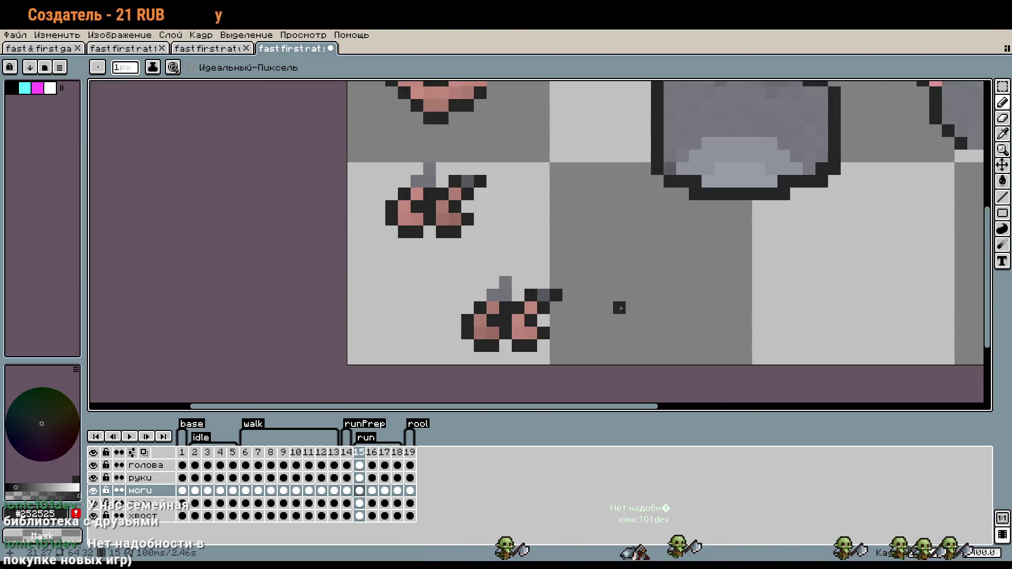
pyautogui.moveTo(619, 308); pyautogui.dragTo(545, 316)
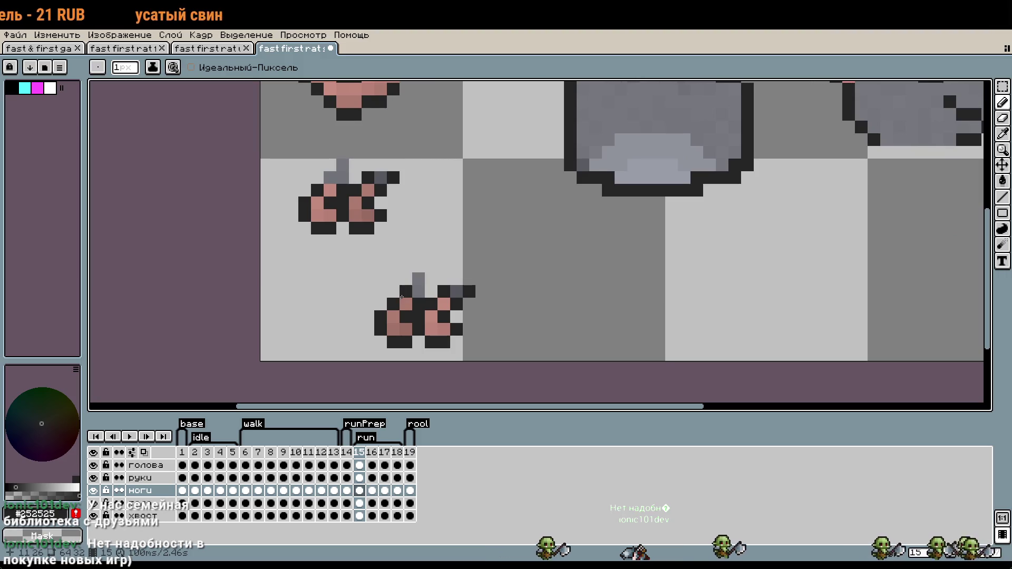
pyautogui.click(418, 278)
pyautogui.click(456, 278)
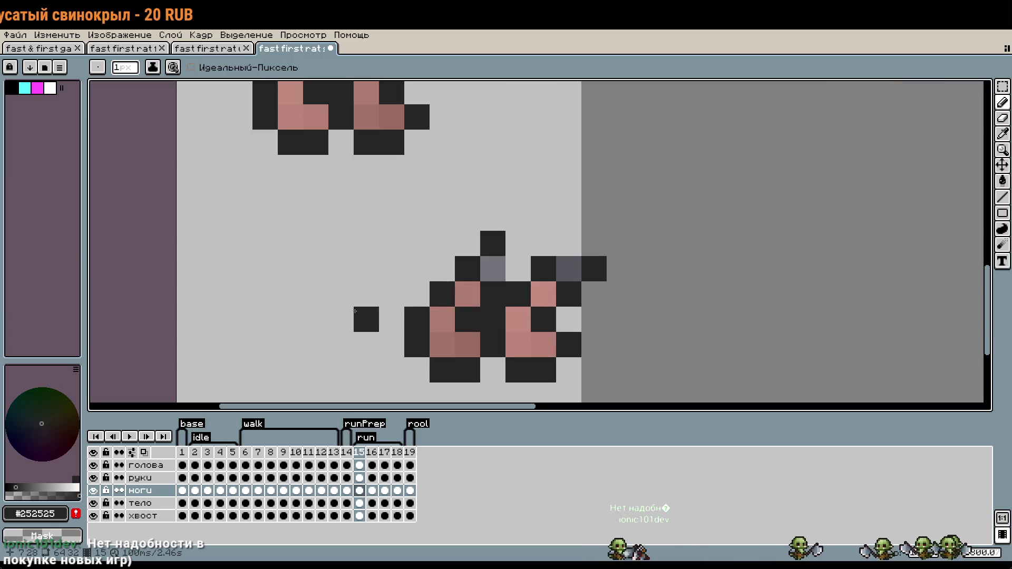
# Shift one dark pixel on the lower legs one pixel to the left.
pyautogui.scroll(2, 357, 241)
pyautogui.scroll(2, 356, 241)
pyautogui.press('m')
pyautogui.click(426, 372)
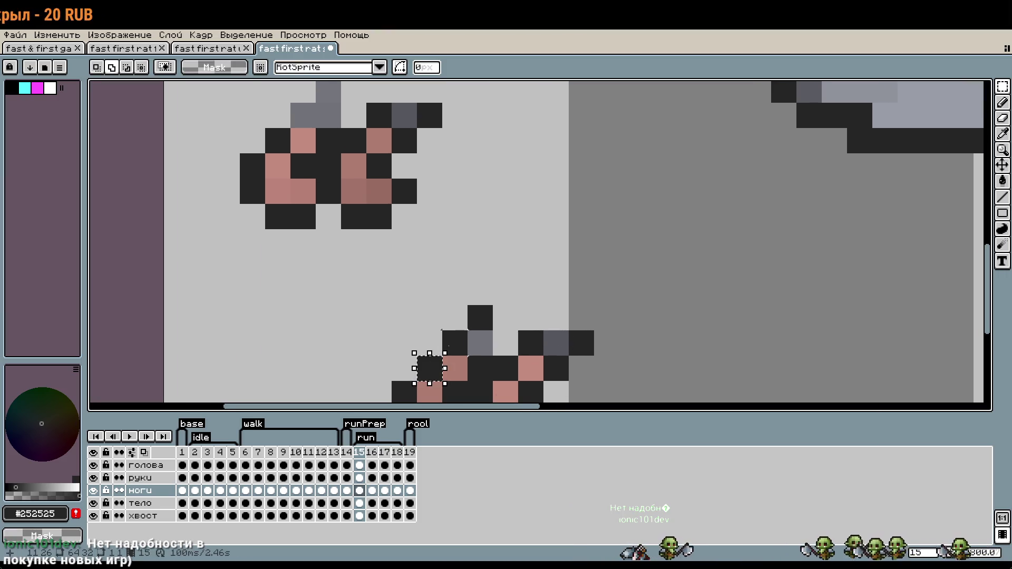
pyautogui.moveTo(449, 352); pyautogui.dragTo(424, 352)
pyautogui.hotkey('ctrl', 'd')
pyautogui.moveTo(514, 372); pyautogui.dragTo(548, 264)
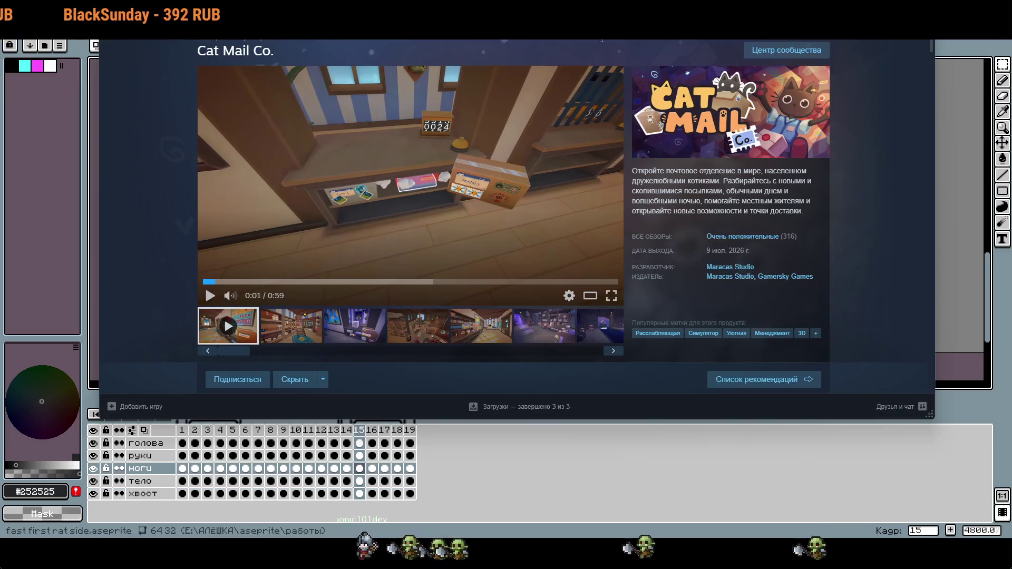
pyautogui.click(439, 165)
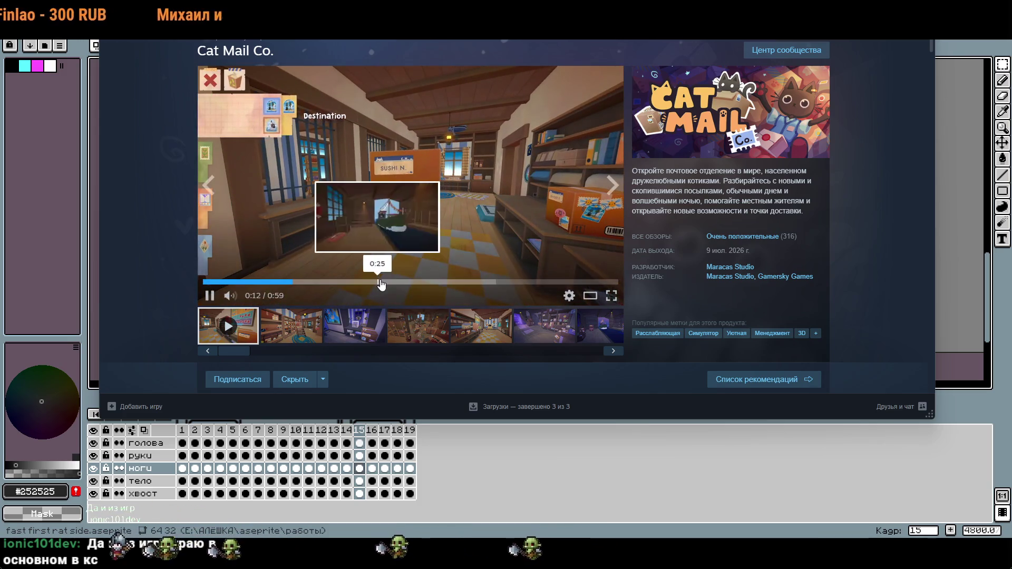
pyautogui.click(378, 282)
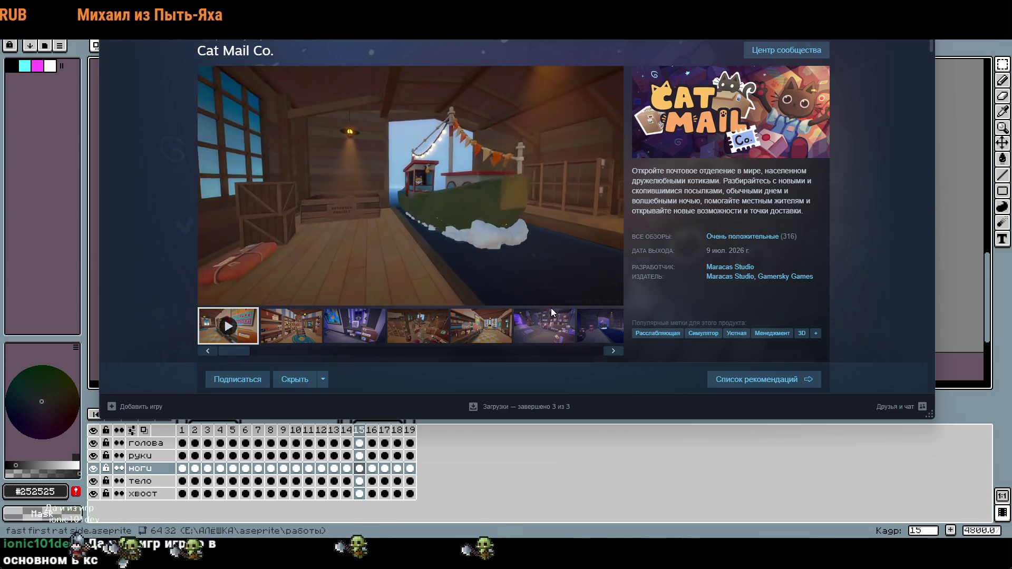
pyautogui.click(576, 135)
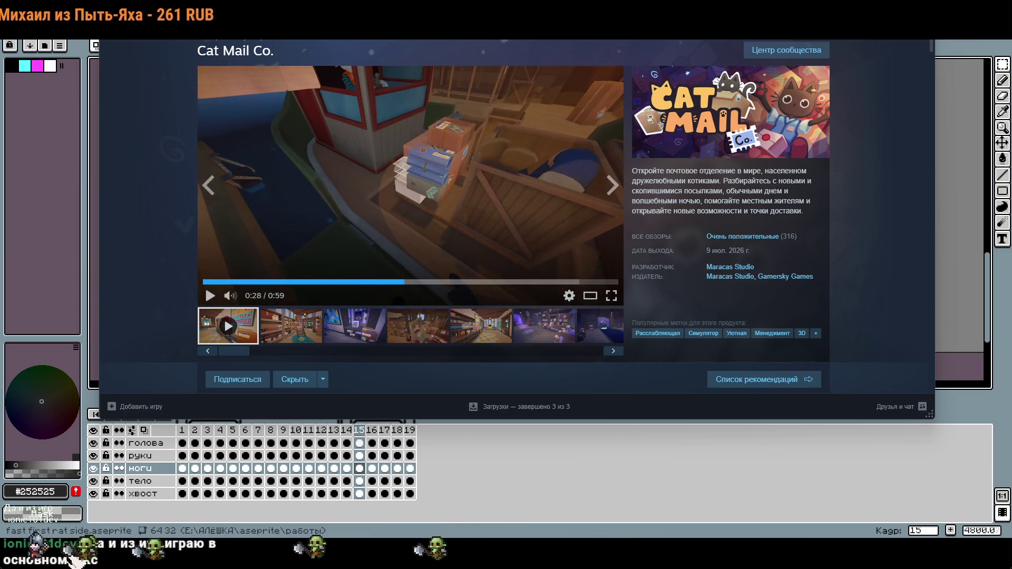
pyautogui.hotkey('alt', 'Tab')
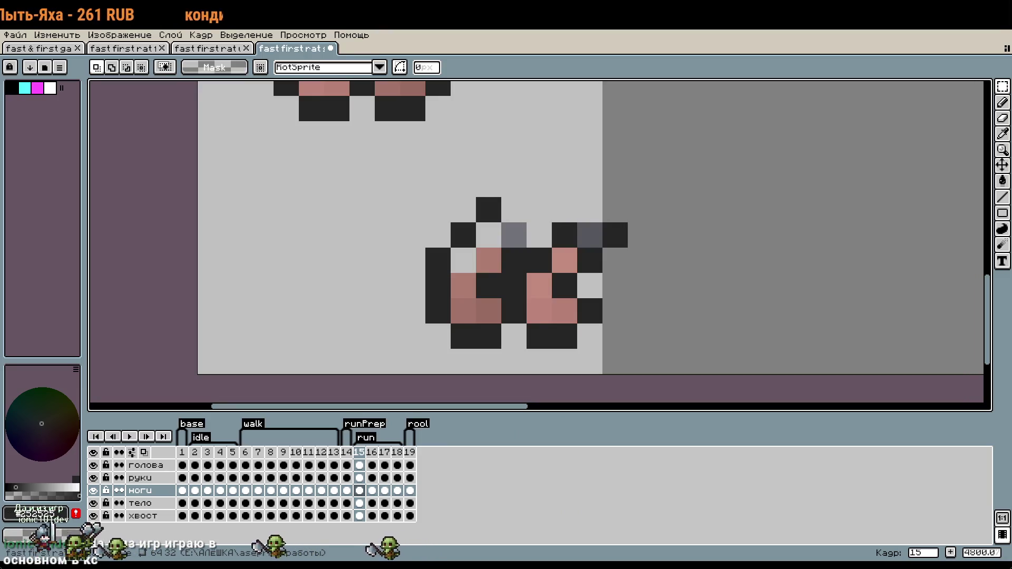
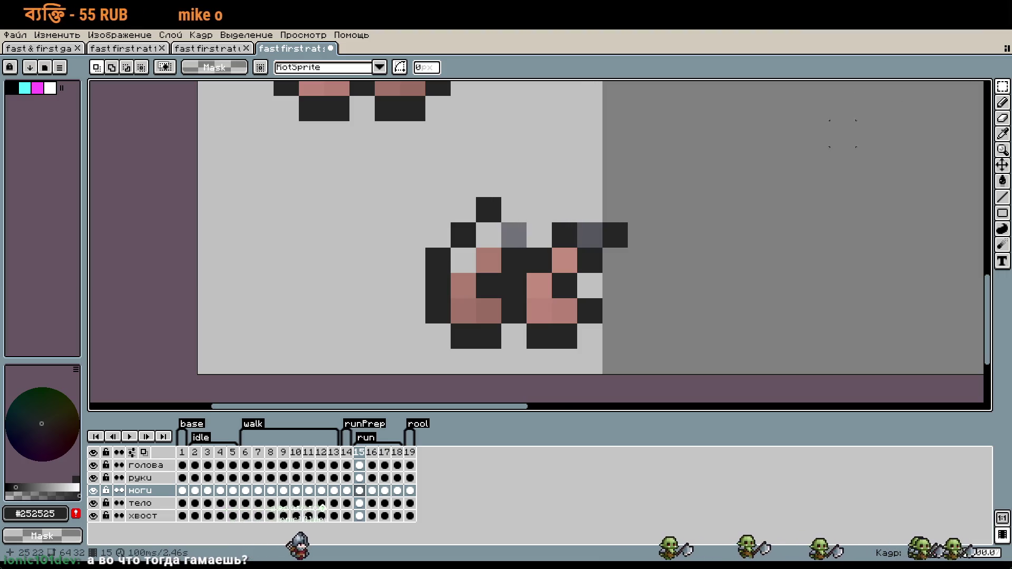
# Paint two pixels on the rat's back with the grey sampled from the sprite.
pyautogui.scroll(-2, 685, 282)
pyautogui.scroll(1, 685, 282)
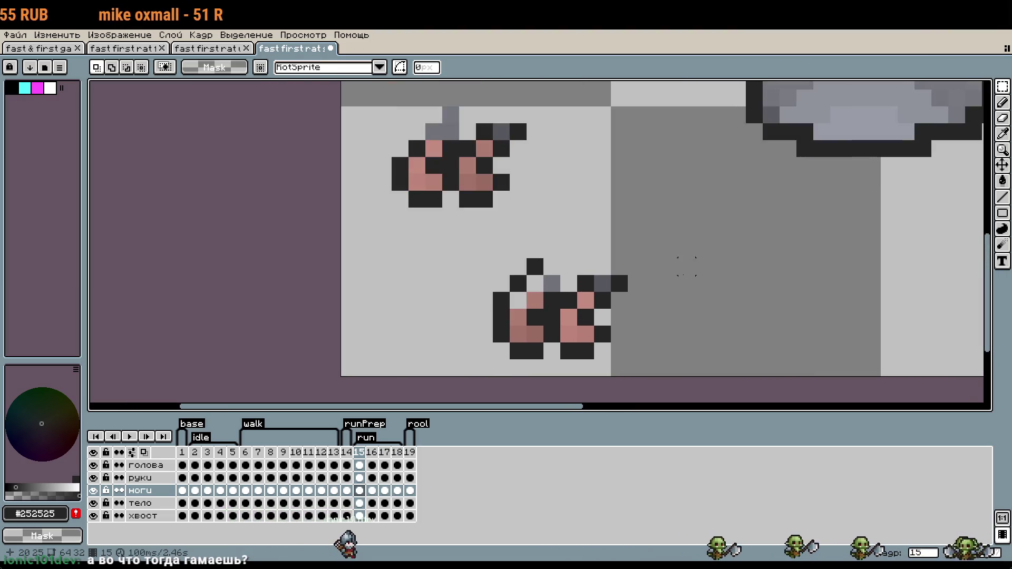
pyautogui.scroll(1, 687, 261)
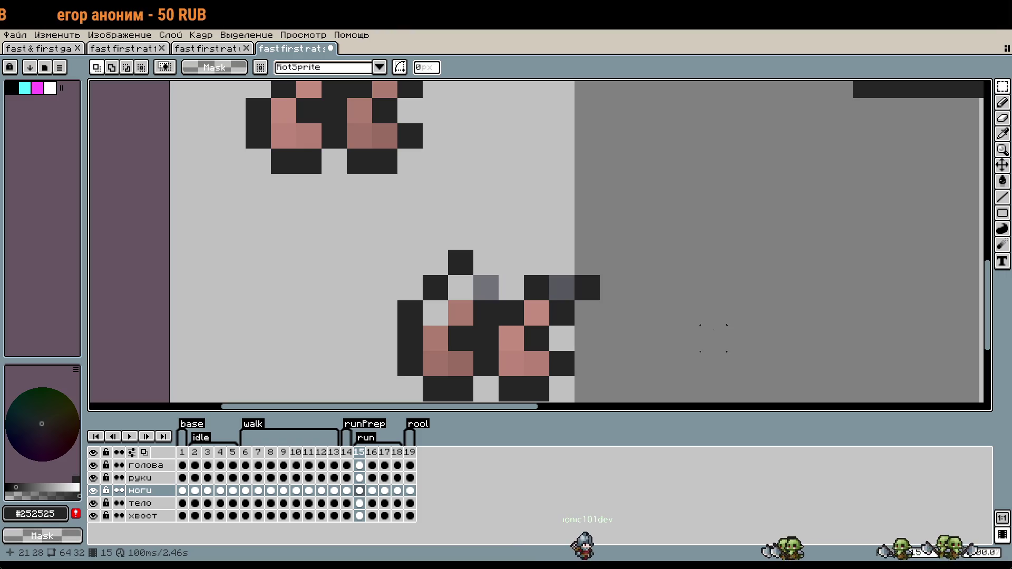
pyautogui.scroll(-1, 617, 303)
pyautogui.scroll(1, 602, 291)
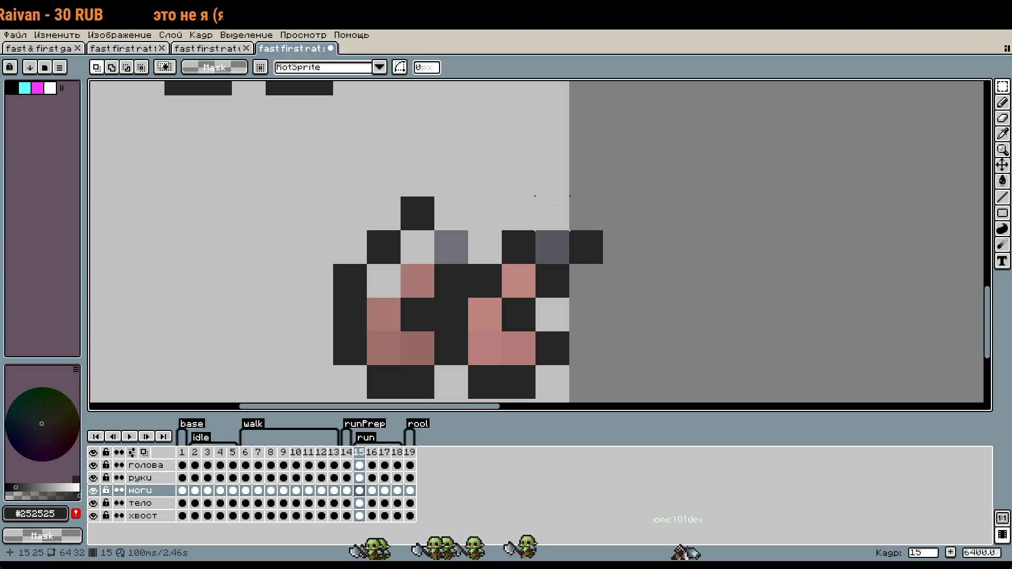
pyautogui.moveTo(544, 194); pyautogui.dragTo(554, 208)
pyautogui.scroll(-5, 465, 290)
pyautogui.scroll(4, 470, 287)
pyautogui.scroll(1, 512, 267)
pyautogui.press('i')
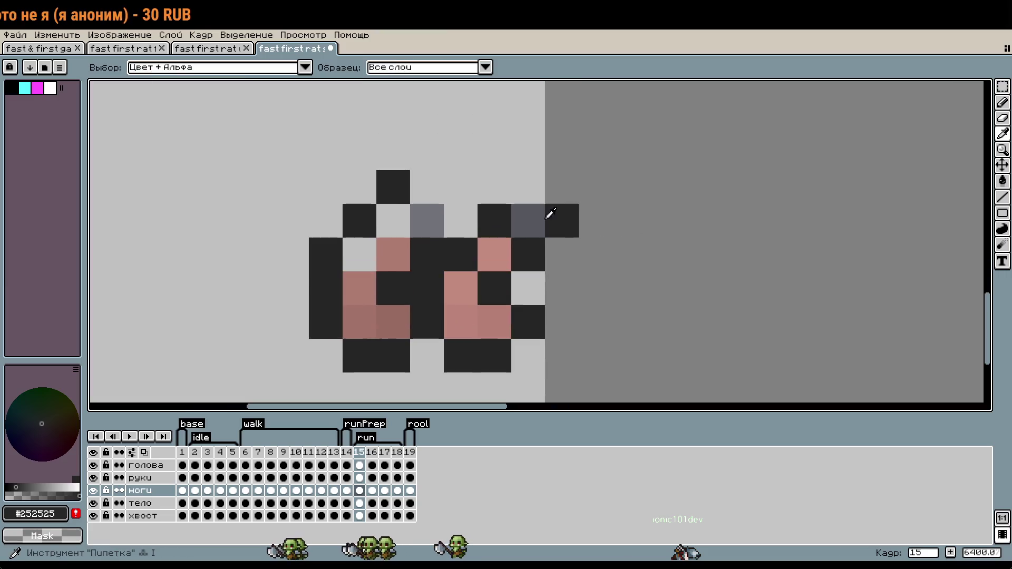
pyautogui.click(427, 221)
pyautogui.press('b')
pyautogui.click(394, 222)
pyautogui.click(359, 255)
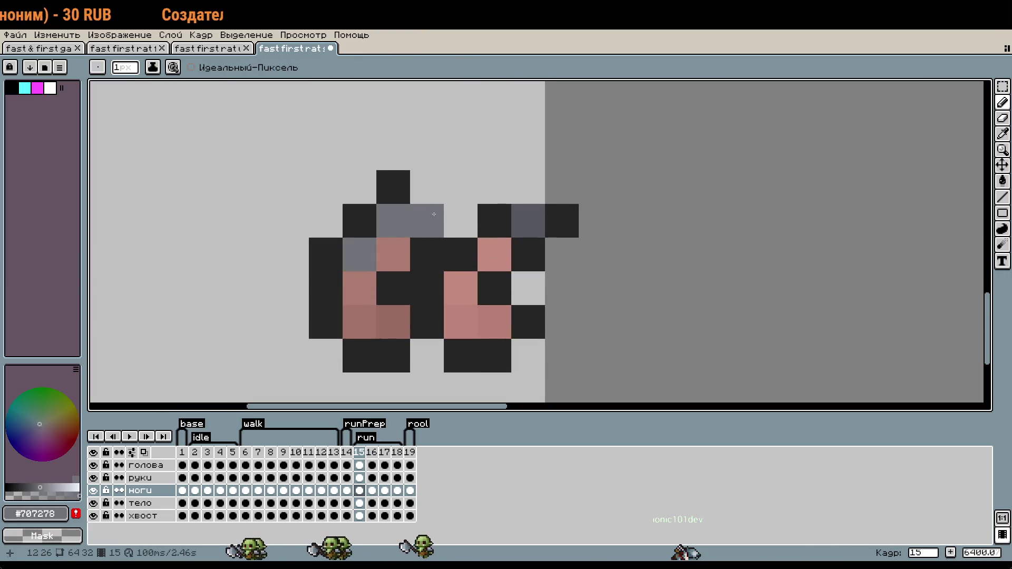
# Repaint the three back pixels in the darker grey #56575d.
pyautogui.press('i')
pyautogui.click(530, 221)
pyautogui.press('b')
pyautogui.click(427, 221)
pyautogui.click(393, 222)
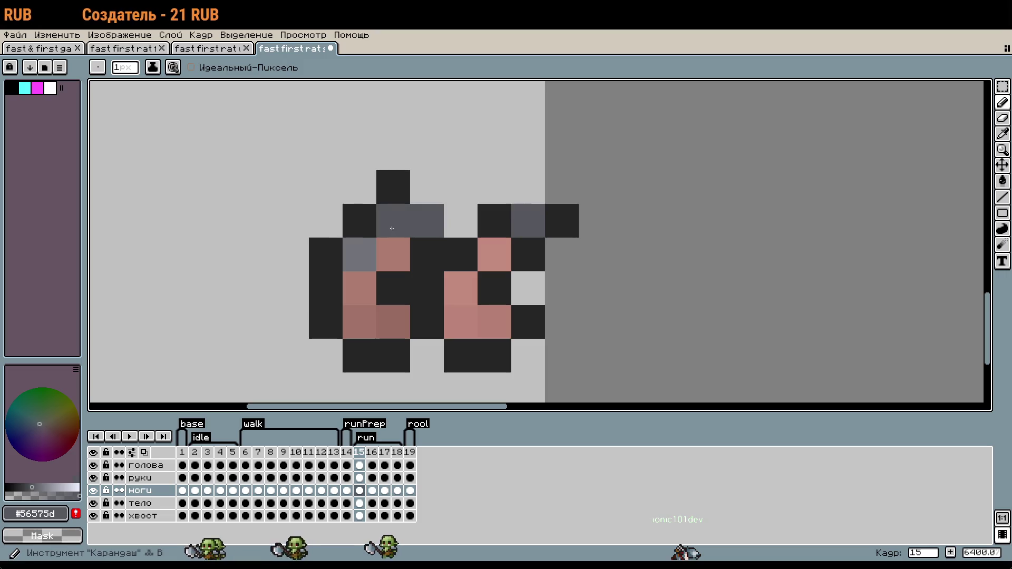
pyautogui.click(359, 254)
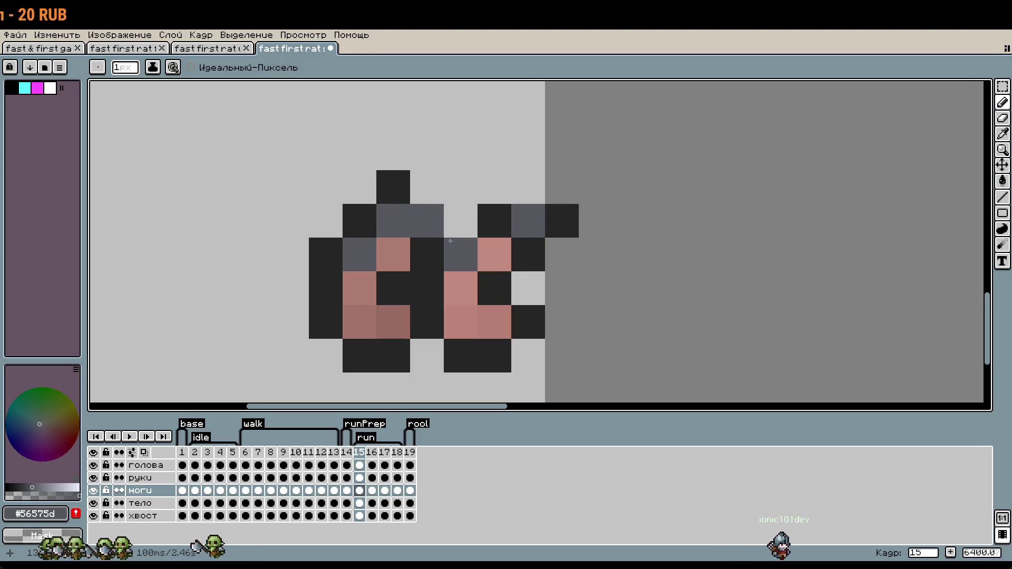
pyautogui.moveTo(413, 153); pyautogui.dragTo(561, 268)
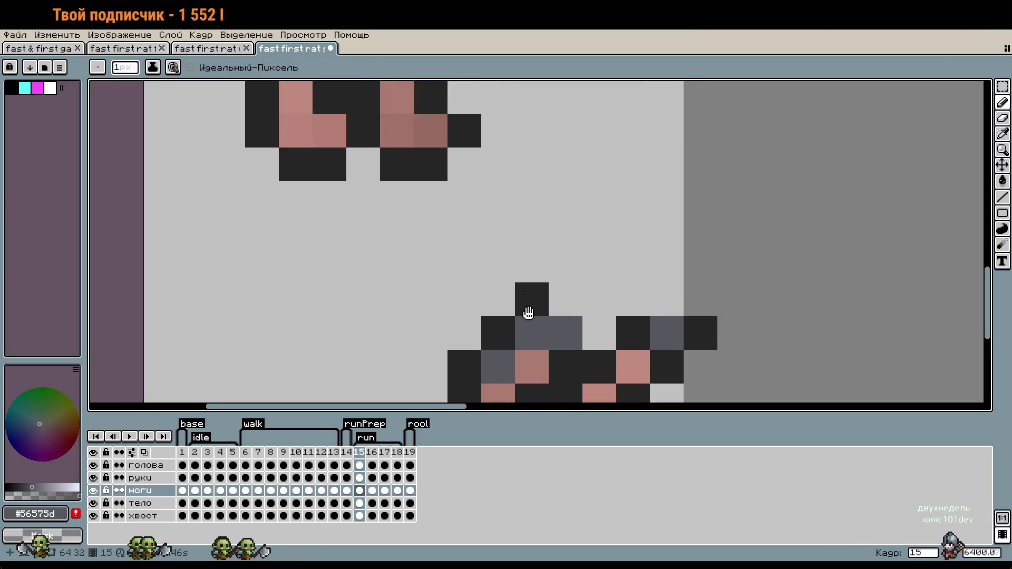
# Pick the lighter grey #707278 from the rat for highlights and return to the pencil.
pyautogui.scroll(3, 495, 213)
pyautogui.hscroll(-2, 525, 322)
pyautogui.press('i')
pyautogui.click(451, 237)
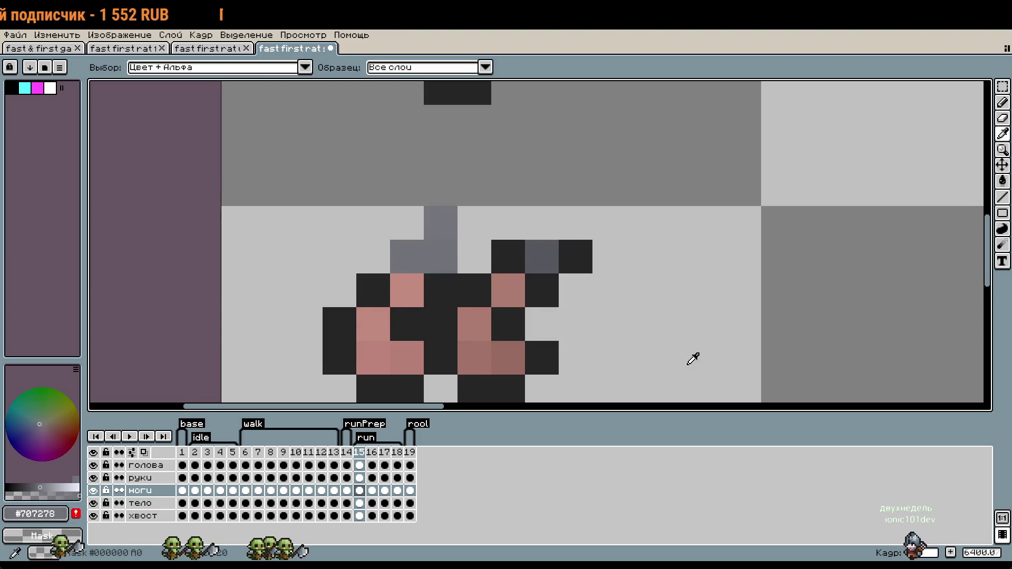
pyautogui.scroll(-3, 675, 358)
pyautogui.hscroll(2, 674, 359)
pyautogui.press('b')
# Bring up the A Plague Tale: Innocence Steam store page and scroll through it.
pyautogui.scroll(-3, 622, 354)
pyautogui.hscroll(1, 623, 354)
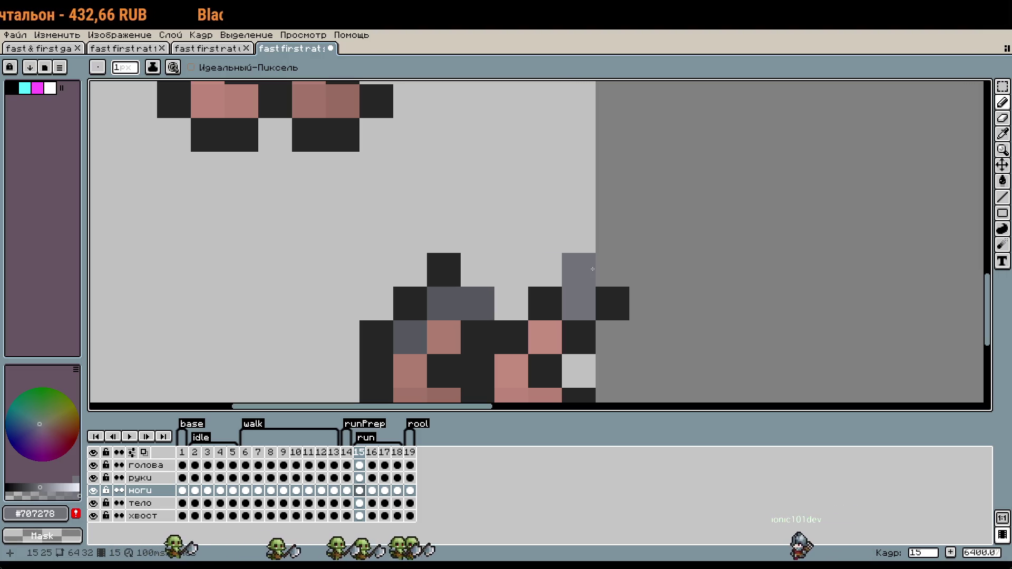
pyautogui.scroll(-3, 643, 367)
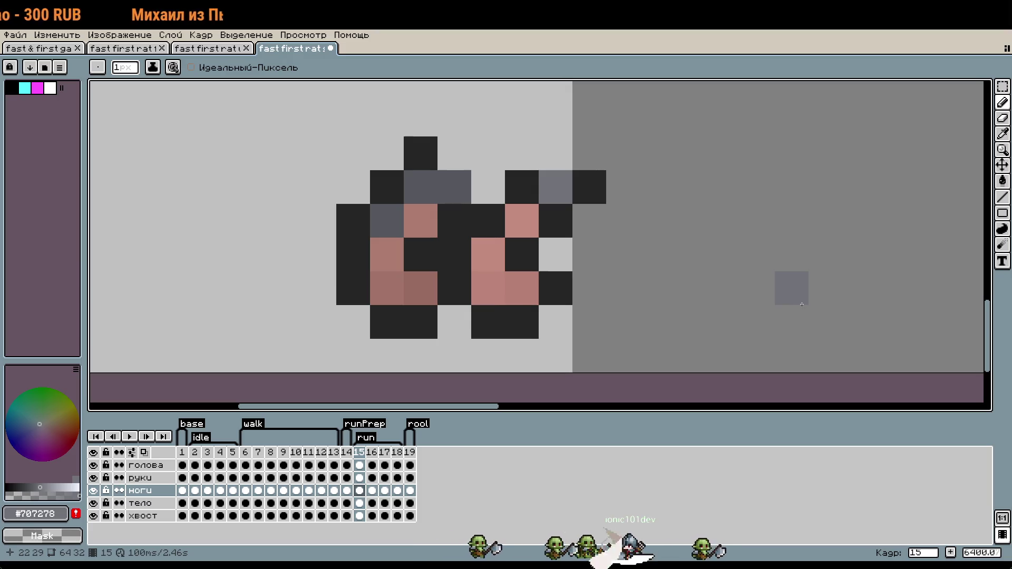
pyautogui.scroll(3, 556, 254)
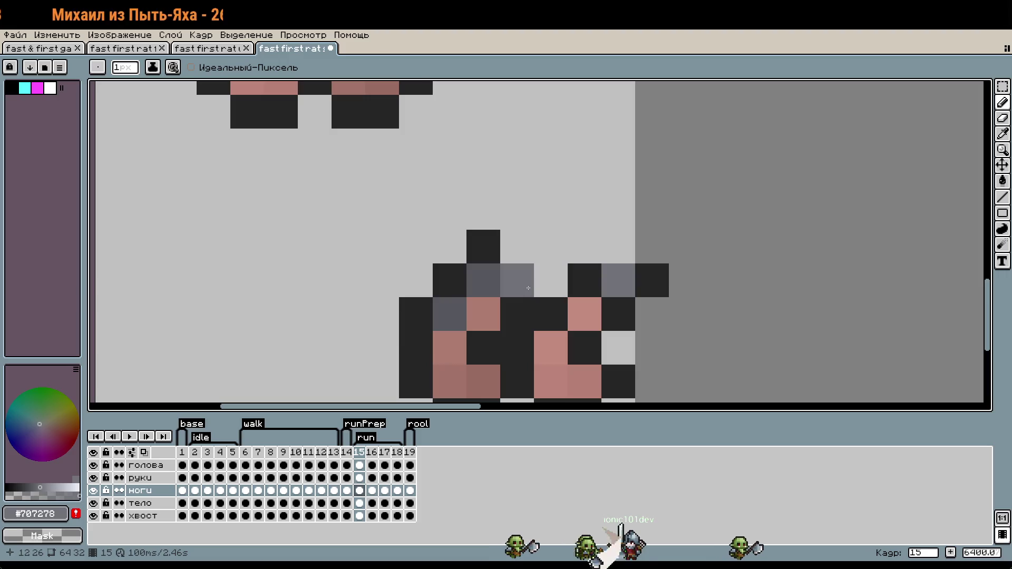
pyautogui.scroll(-3, 540, 299)
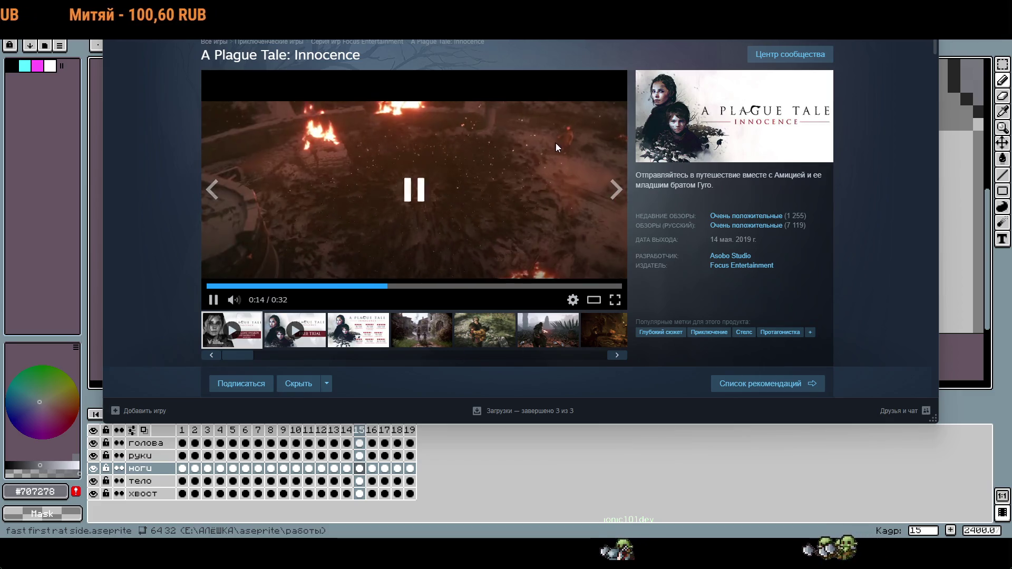
# Scroll the A Plague Tale store page, then leave Steam for the rat sprite in Aseprite.
pyautogui.scroll(-5, 720, 271)
pyautogui.scroll(2, 271, 261)
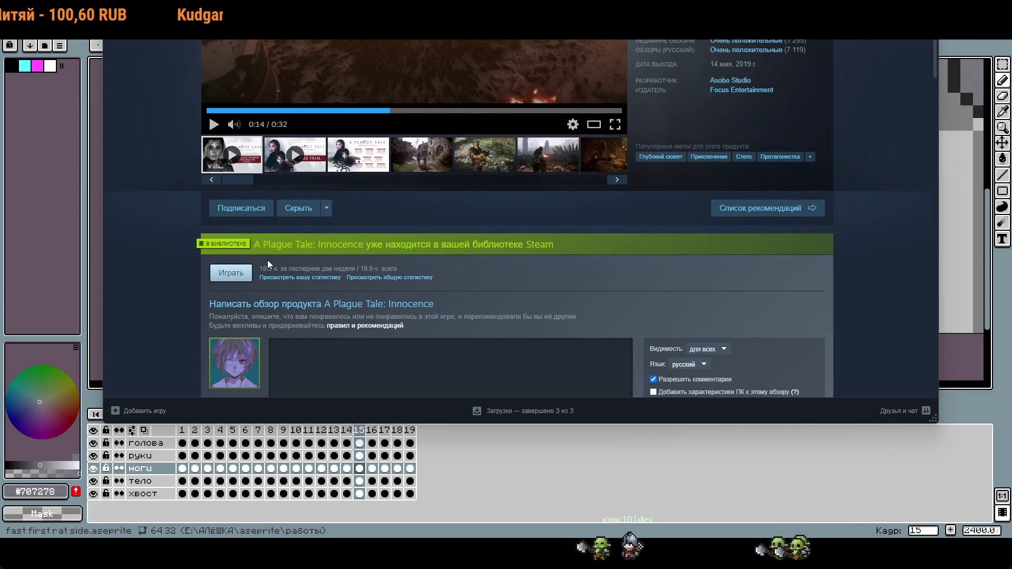
pyautogui.scroll(3, 270, 260)
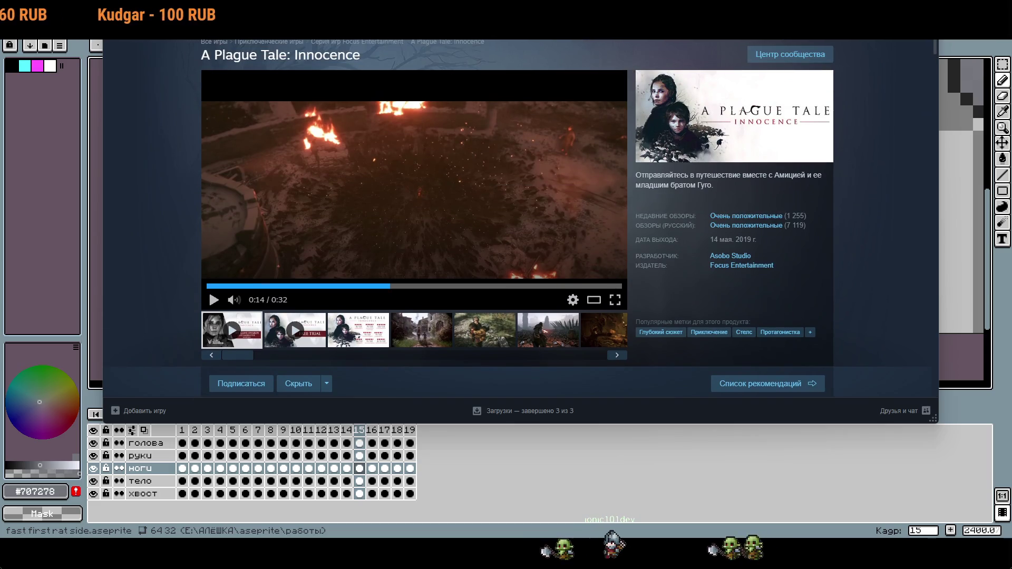
pyautogui.hotkey('alt', 'Tab')
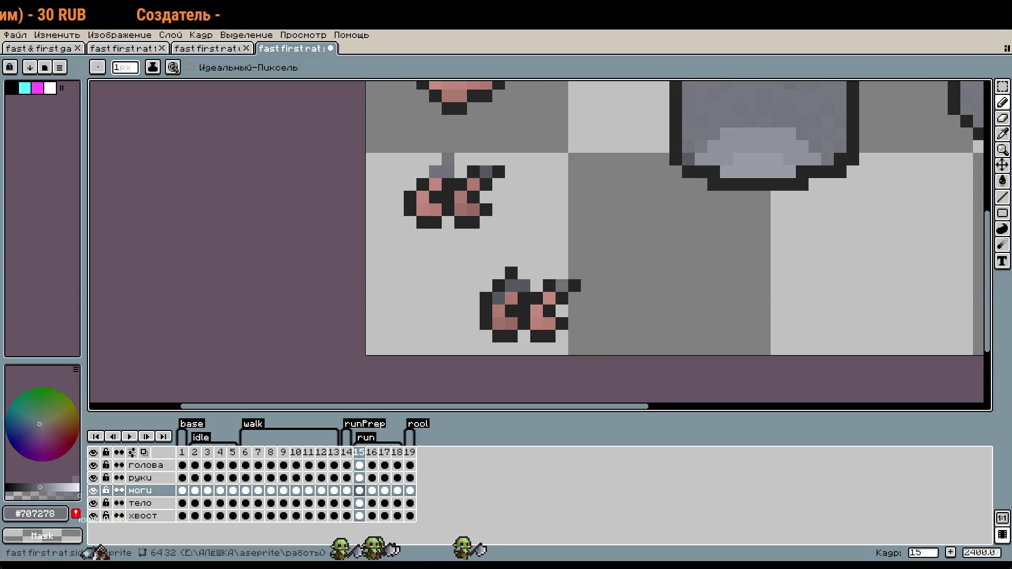
pyautogui.hotkey('alt', 'Tab')
pyautogui.scroll(3, 775, 185)
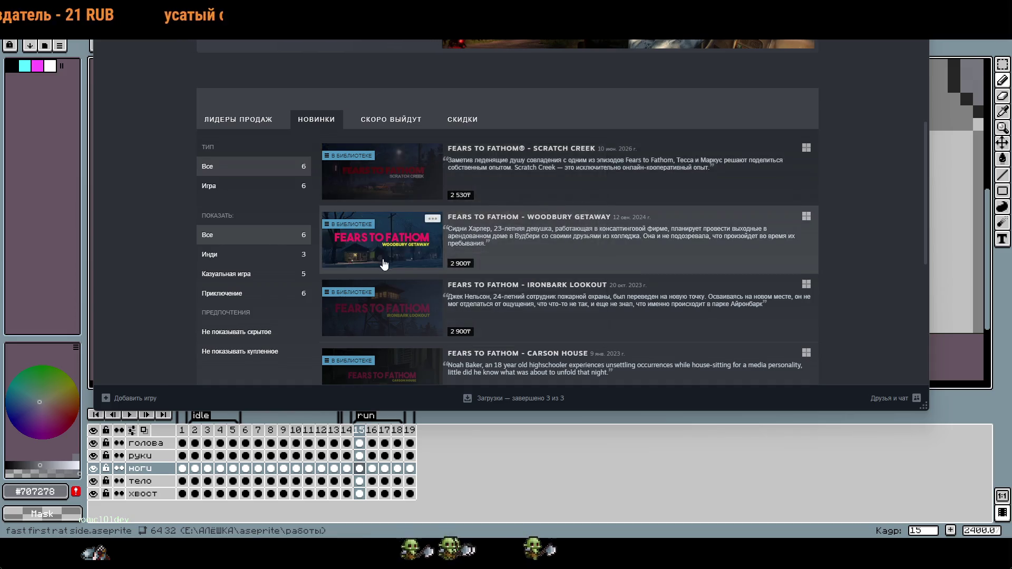
pyautogui.scroll(-6, 388, 264)
pyautogui.scroll(10, 255, 276)
pyautogui.scroll(6, 211, 316)
pyautogui.moveTo(276, 257)
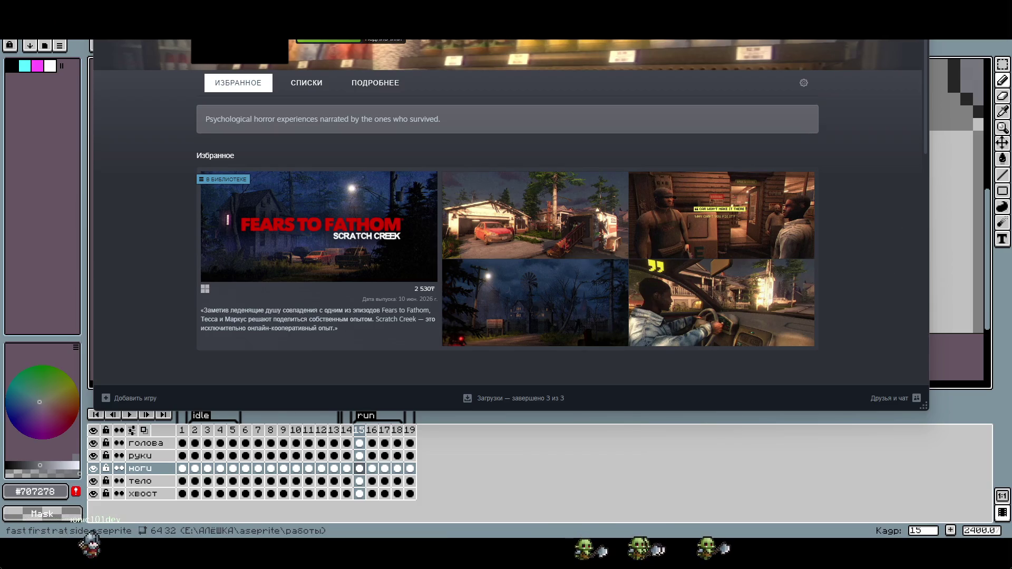
pyautogui.hotkey('alt', 'Tab')
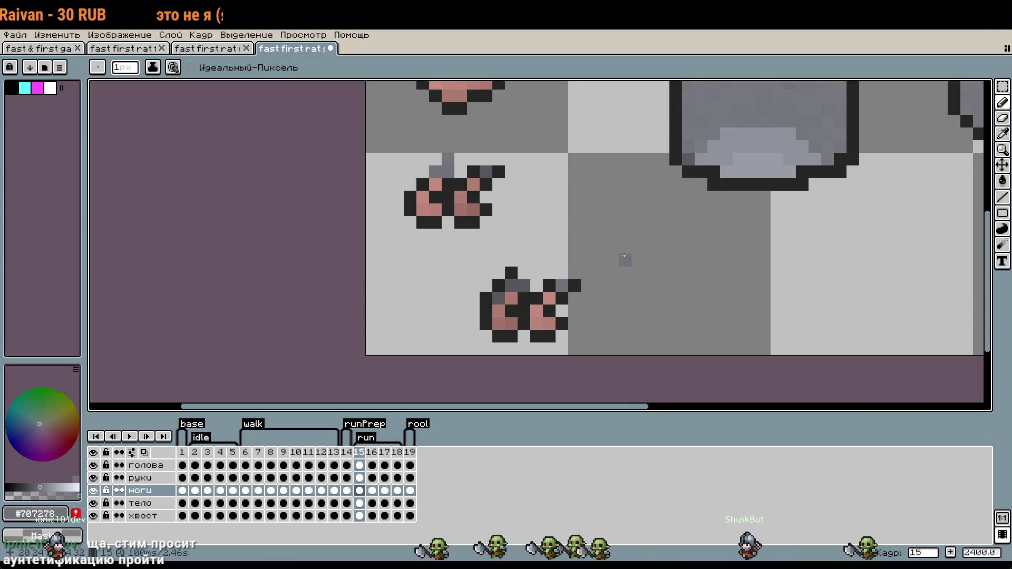
# Add a grey pixel on the lower foot's toe, placing it one row lower.
pyautogui.moveTo(612, 260); pyautogui.dragTo(513, 275)
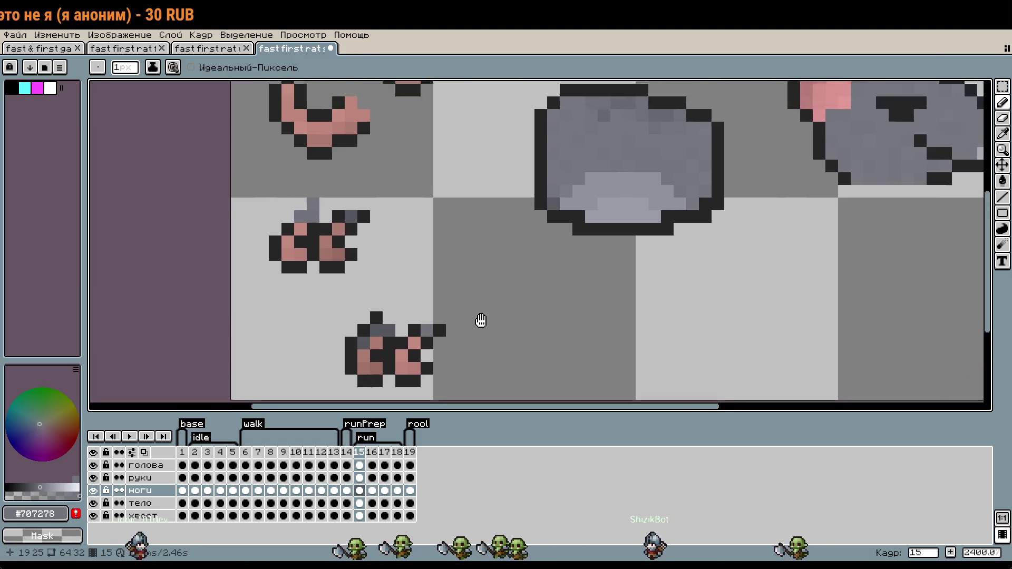
pyautogui.scroll(1, 439, 253)
pyautogui.click(416, 242)
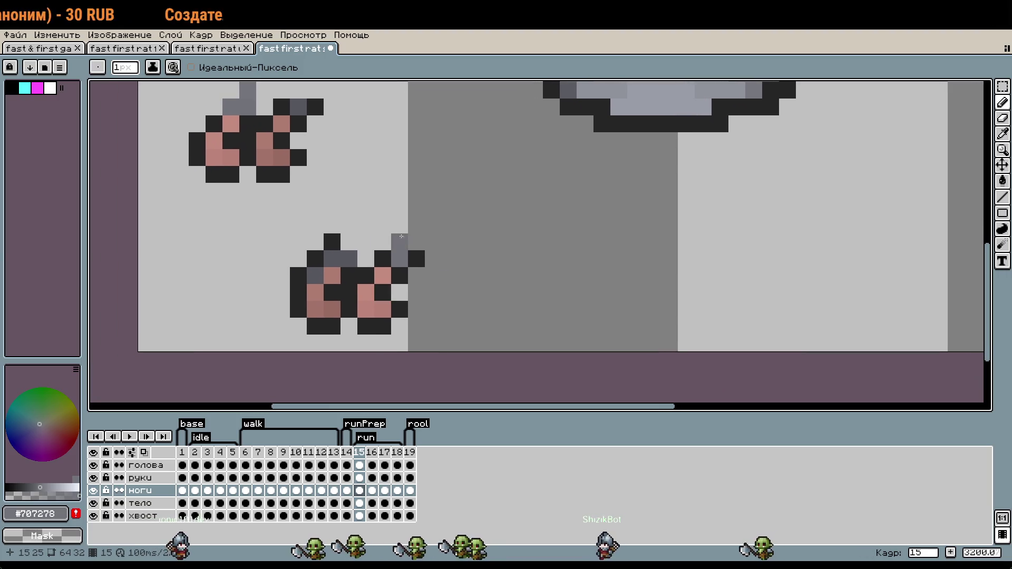
pyautogui.hotkey('ctrl', 'z')
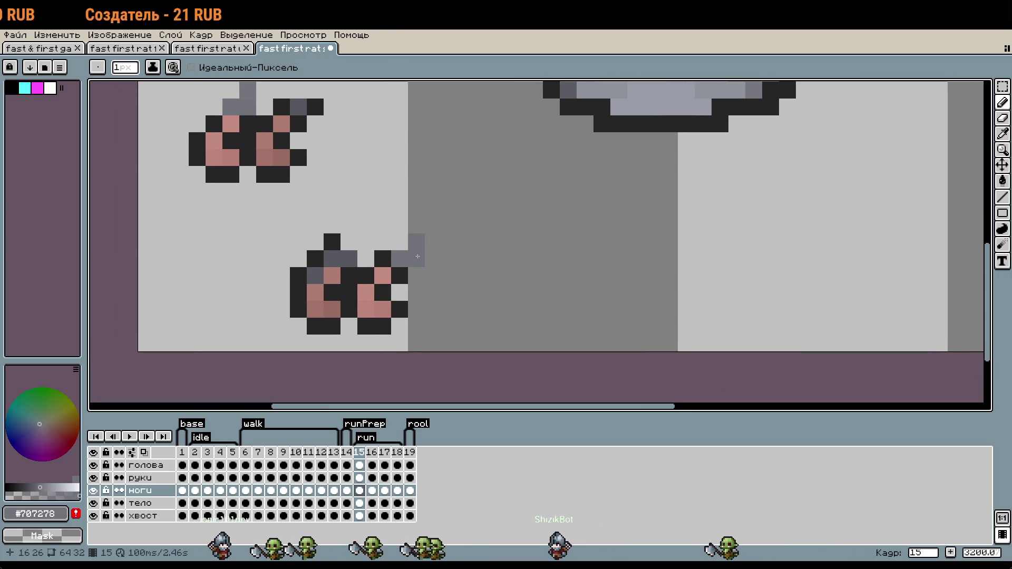
pyautogui.click(390, 252)
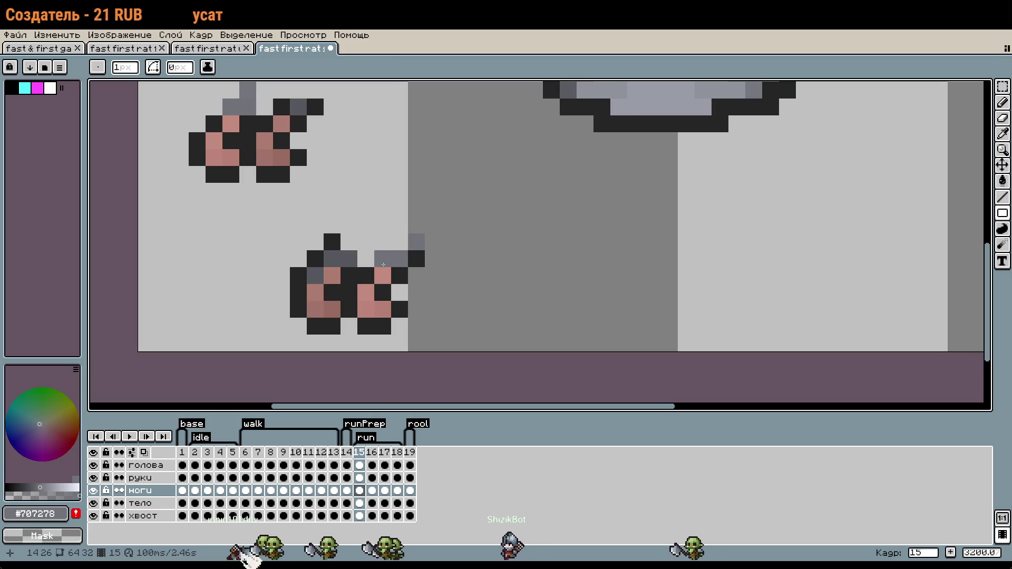
# Paint dark #252525 outline pixels along the lower foot's toe.
pyautogui.press('i')
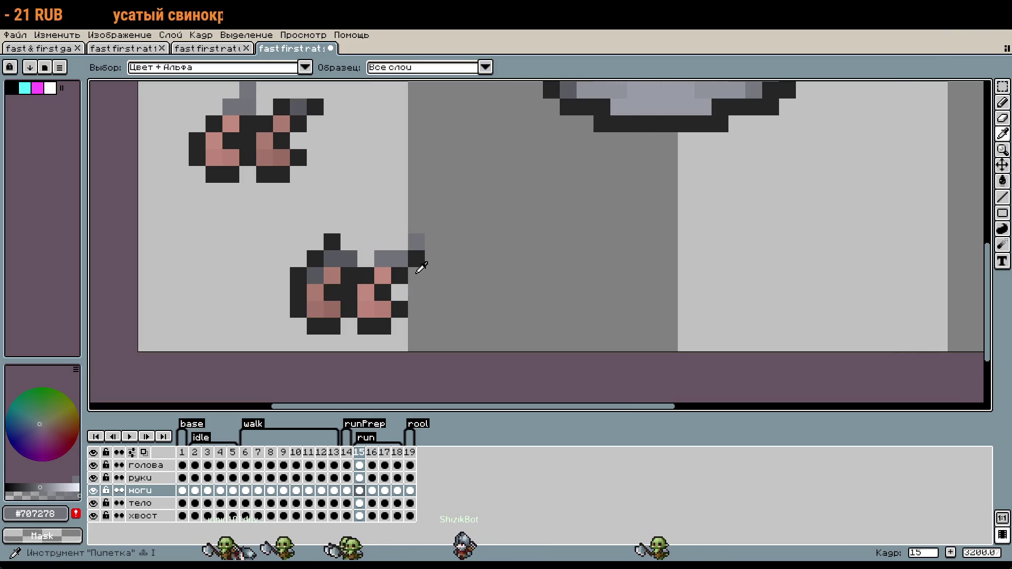
pyautogui.click(417, 258)
pyautogui.press('b')
pyautogui.moveTo(383, 259); pyautogui.dragTo(400, 242)
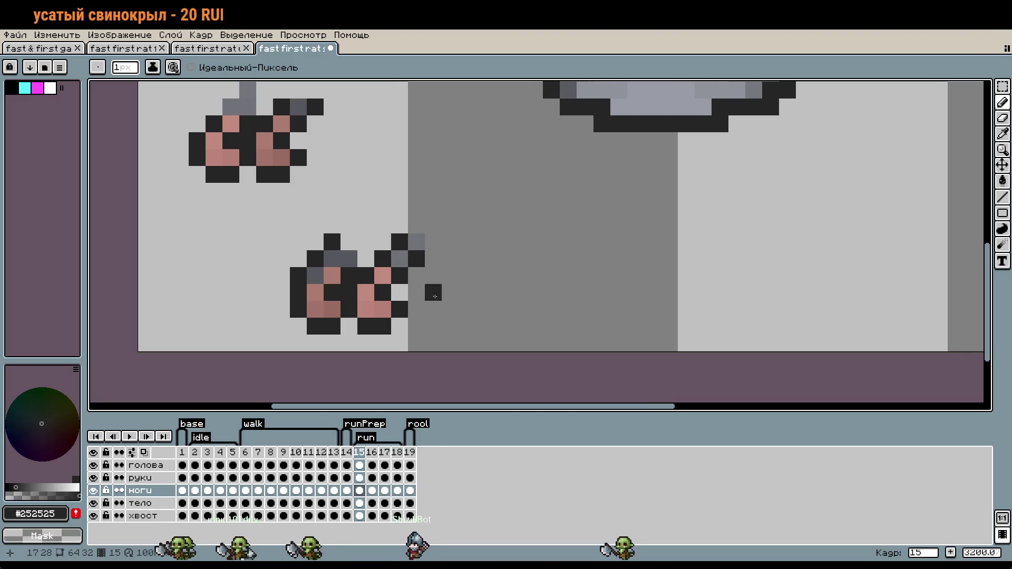
pyautogui.click(366, 259)
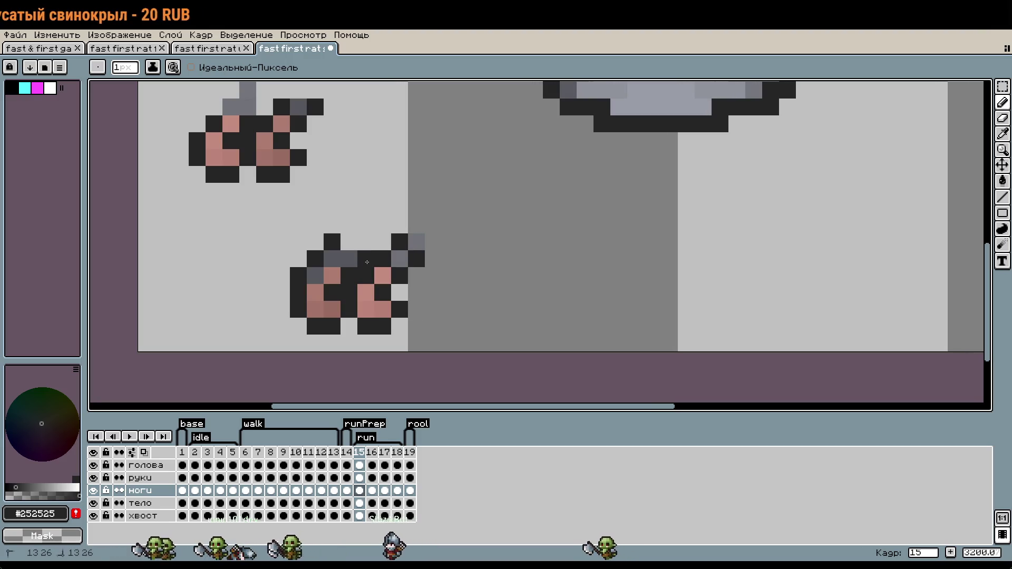
# Repaint the lower foot's top pixels #707278 grey and add a darker grey shading pixel.
pyautogui.press('i')
pyautogui.click(400, 258)
pyautogui.press('b')
pyautogui.moveTo(400, 242); pyautogui.dragTo(383, 259)
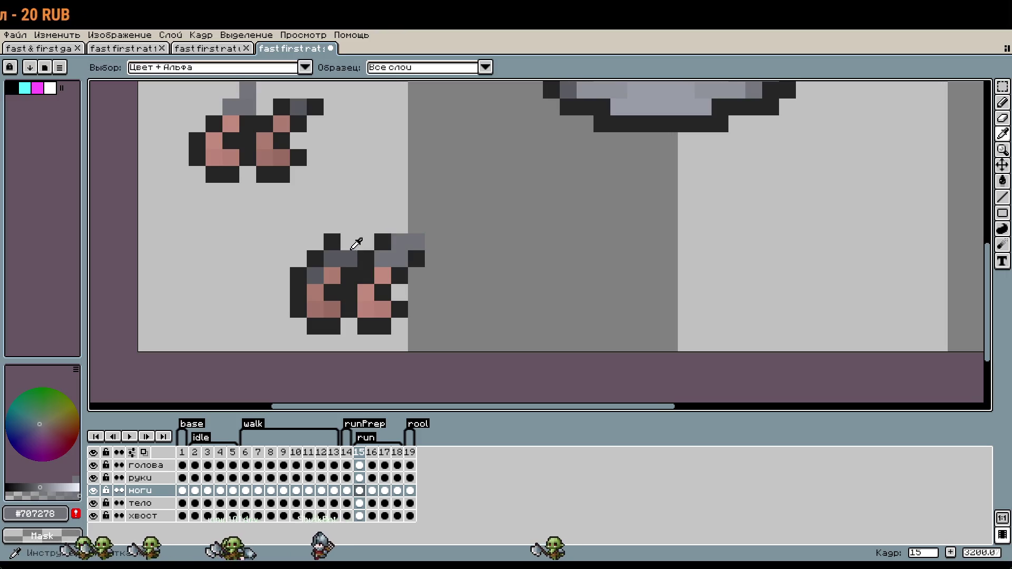
pyautogui.press('i')
pyautogui.click(341, 258)
pyautogui.press('b')
pyautogui.click(366, 242)
# Marquee-select the lower pair of legs and move them slightly right and down.
pyautogui.scroll(-1, 490, 295)
pyautogui.scroll(-1, 493, 300)
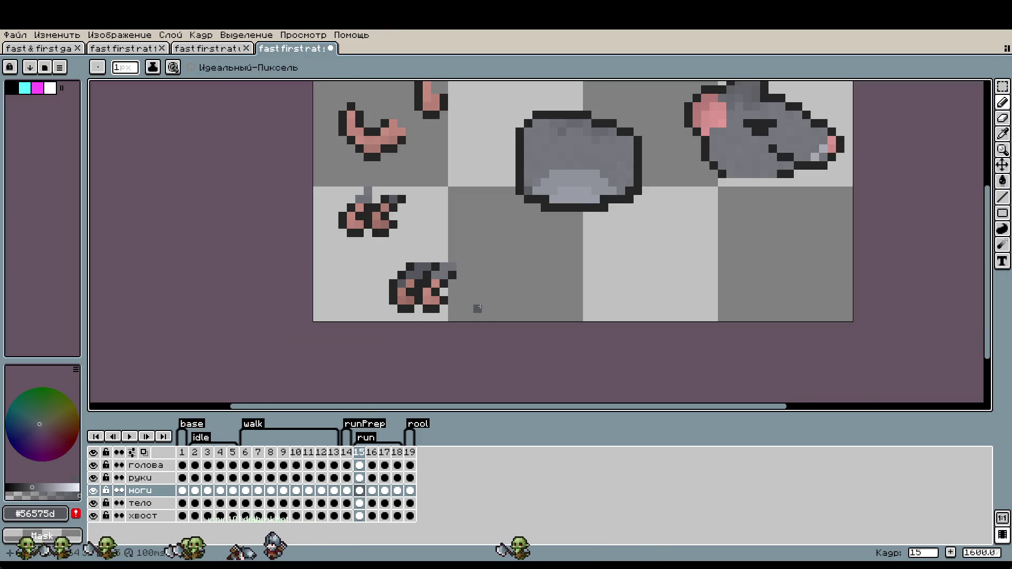
pyautogui.scroll(2, 478, 309)
pyautogui.scroll(-3, 482, 304)
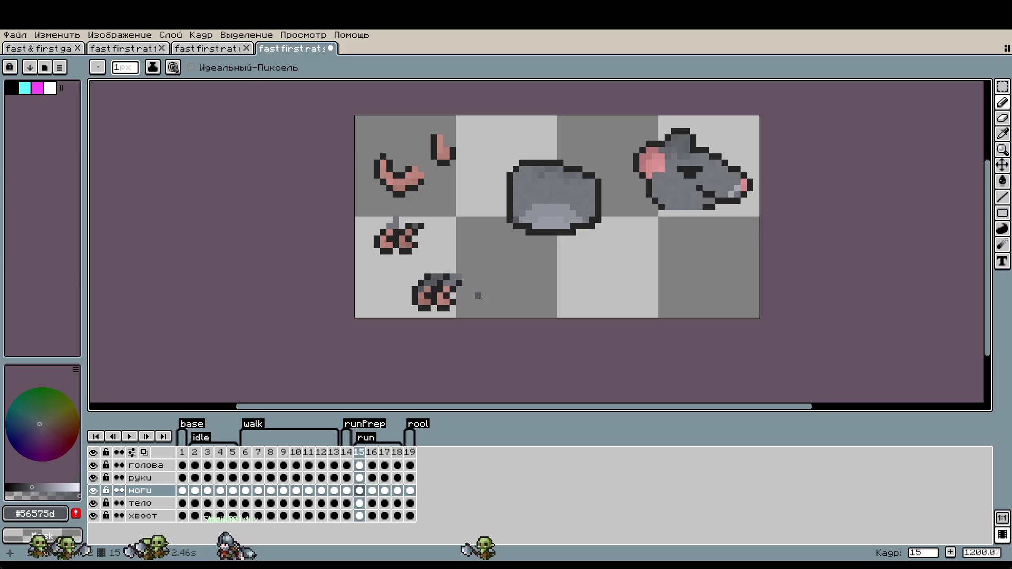
pyautogui.press('m')
pyautogui.scroll(2, 403, 274)
pyautogui.moveTo(416, 266); pyautogui.dragTo(549, 350)
pyautogui.click(639, 325)
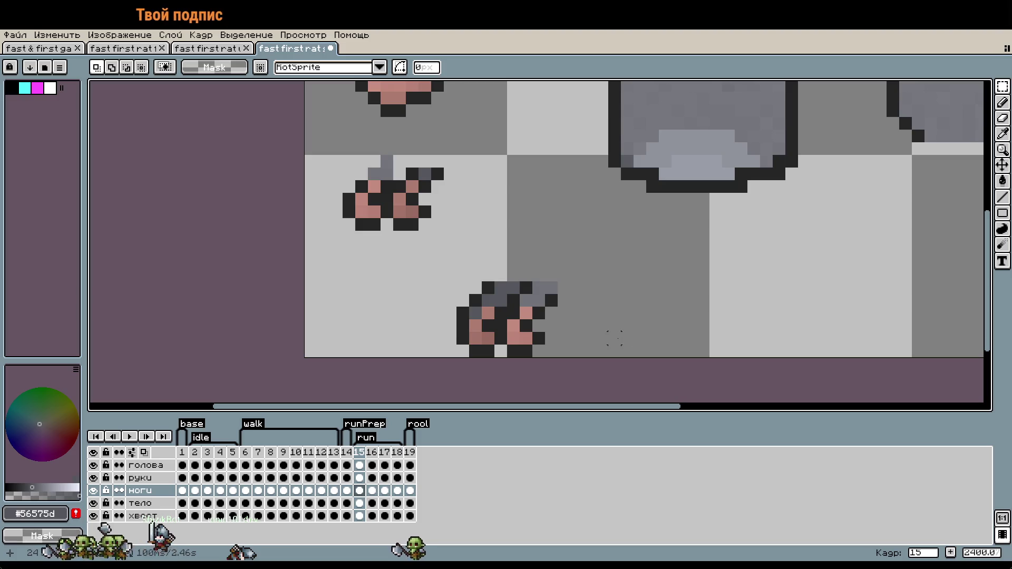
pyautogui.press('i')
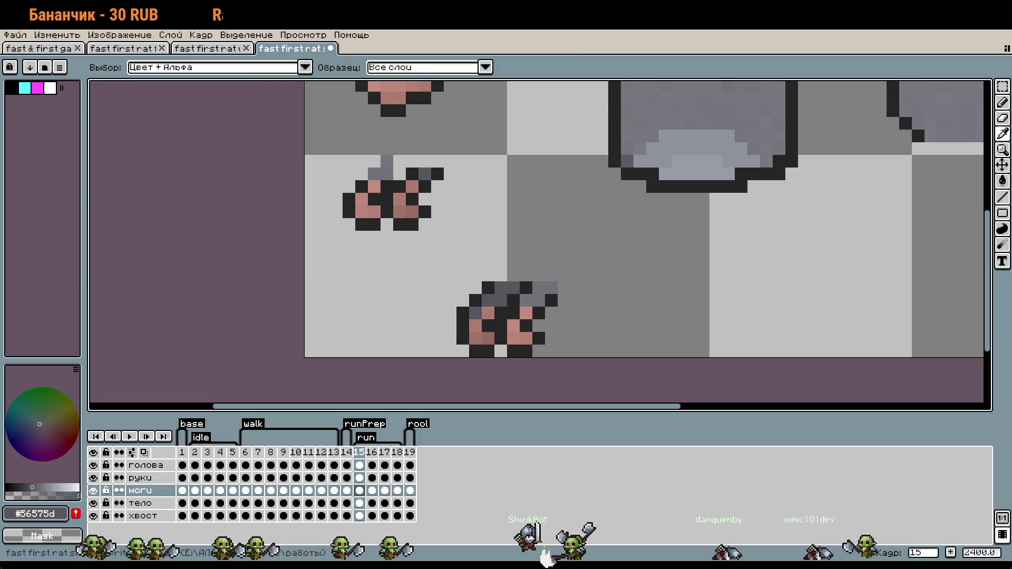
pyautogui.press('m')
pyautogui.hscroll(3, 575, 242)
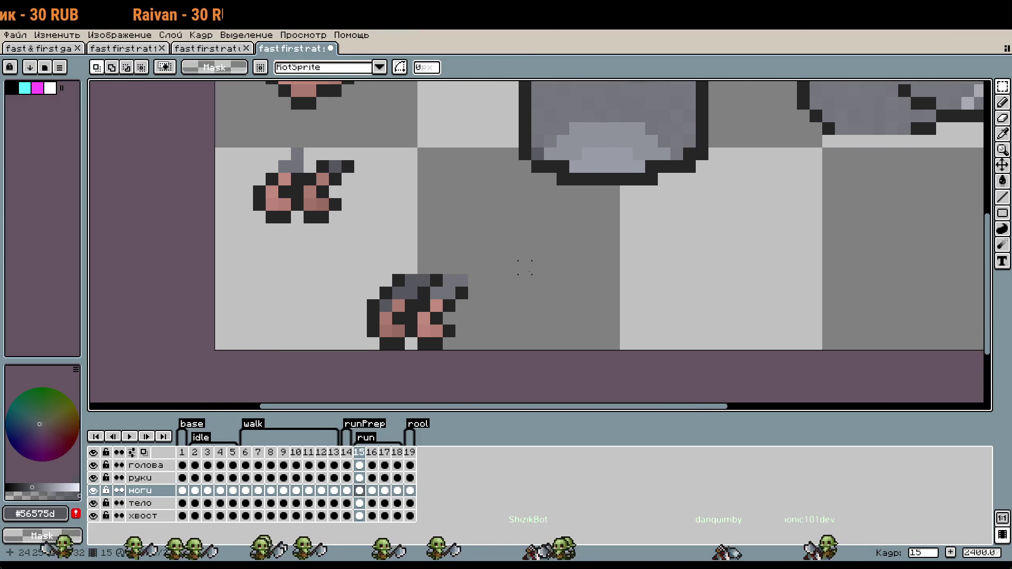
pyautogui.click(143, 465)
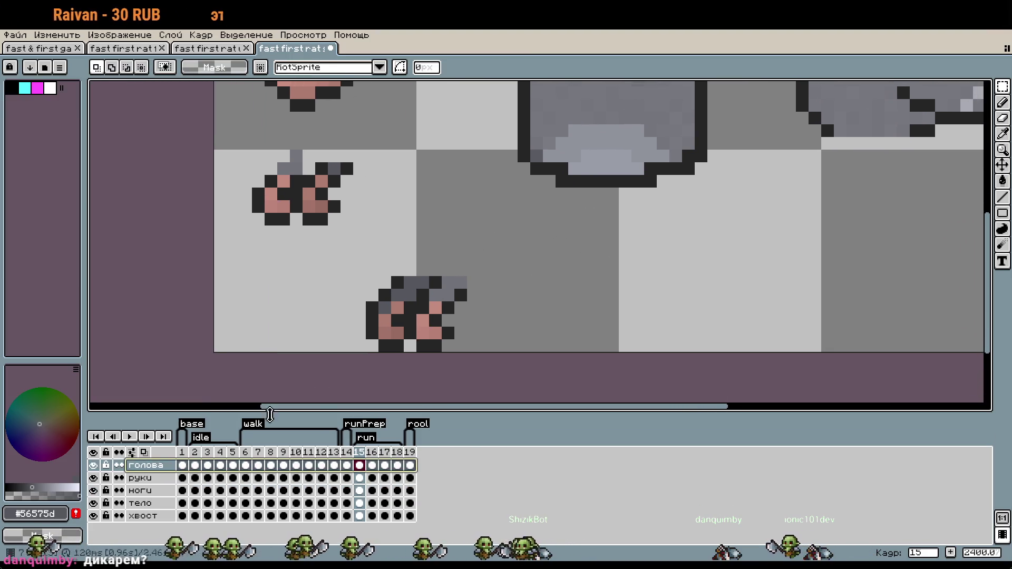
# On layer тело, select the rat's body, drag and nudge it lower, and commit.
pyautogui.moveTo(413, 269); pyautogui.dragTo(468, 351)
pyautogui.click(142, 504)
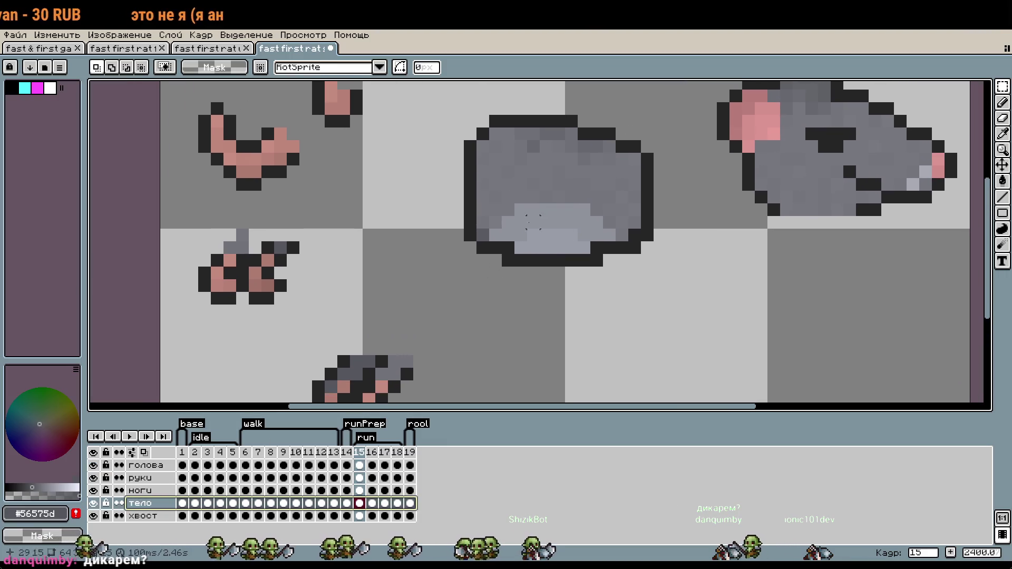
pyautogui.moveTo(432, 121); pyautogui.dragTo(692, 305)
pyautogui.moveTo(642, 214)
pyautogui.mouseDown()
pyautogui.moveTo(644, 290)
pyautogui.moveTo(631, 302)
pyautogui.mouseUp()
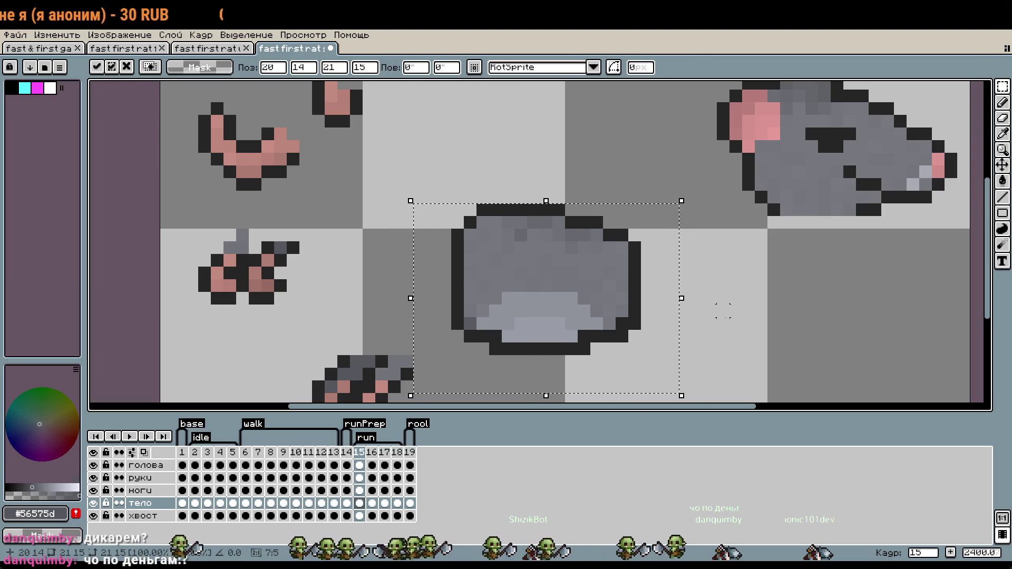
pyautogui.scroll(-1, 763, 280)
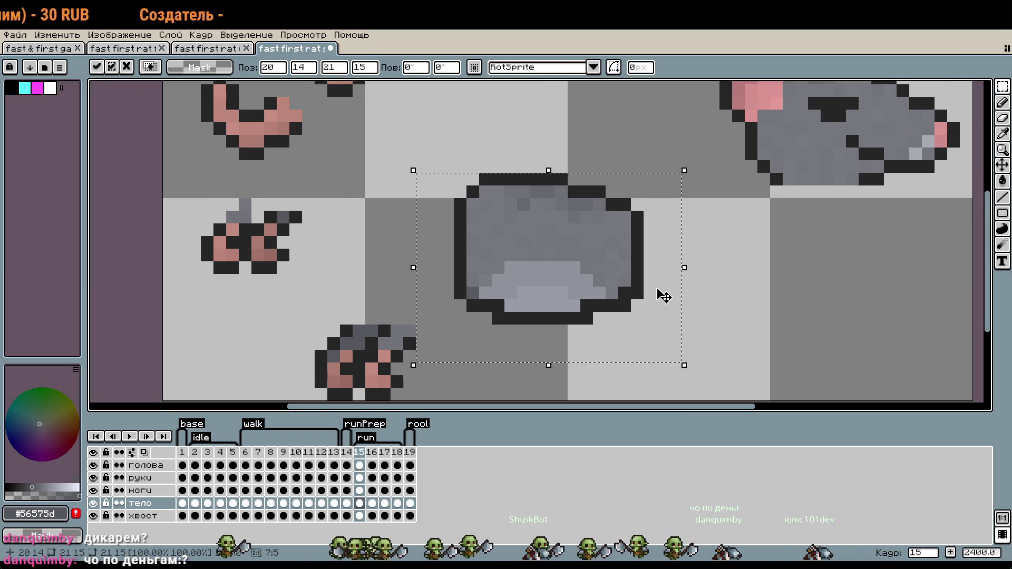
pyautogui.press('Right')
pyautogui.press('Down')
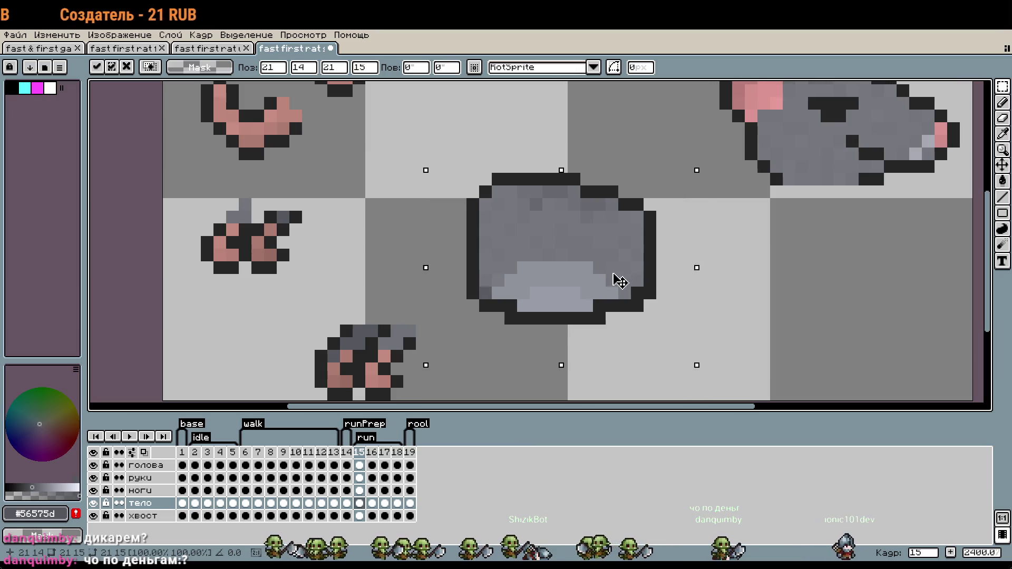
pyautogui.press('Down')
pyautogui.press('Right')
pyautogui.press('Left')
pyautogui.press('Down')
pyautogui.scroll(-2, 725, 318)
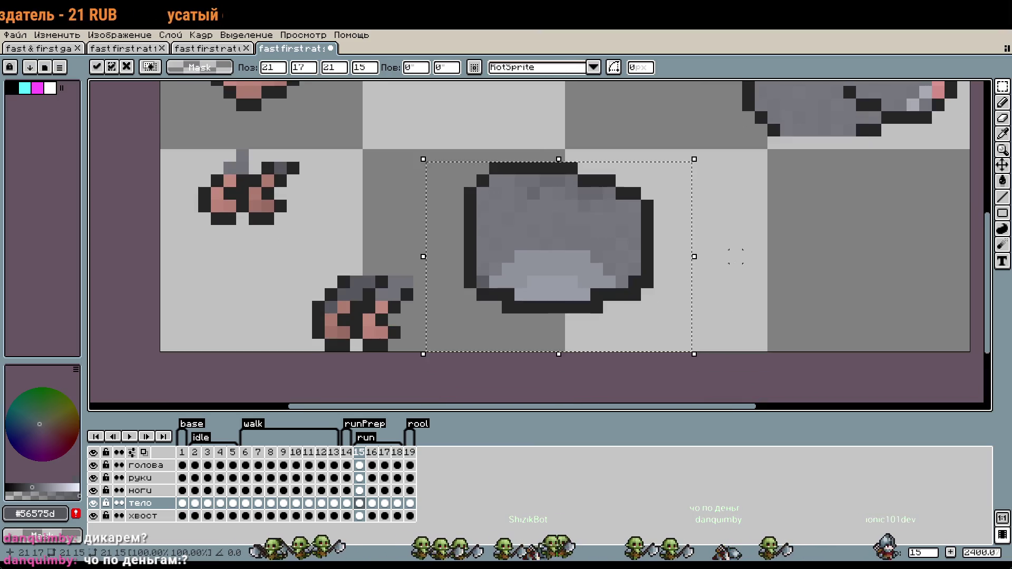
pyautogui.press('Return')
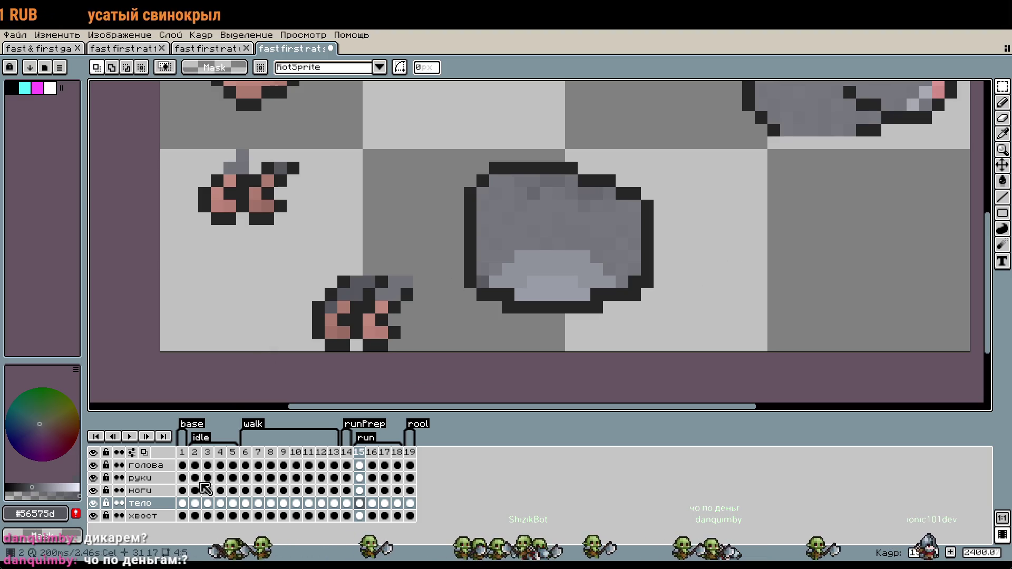
# On layer ноги, shift the legs right until they tuck under the body's front.
pyautogui.click(140, 491)
pyautogui.moveTo(325, 303)
pyautogui.mouseDown()
pyautogui.moveTo(461, 340)
pyautogui.moveTo(437, 341)
pyautogui.mouseUp()
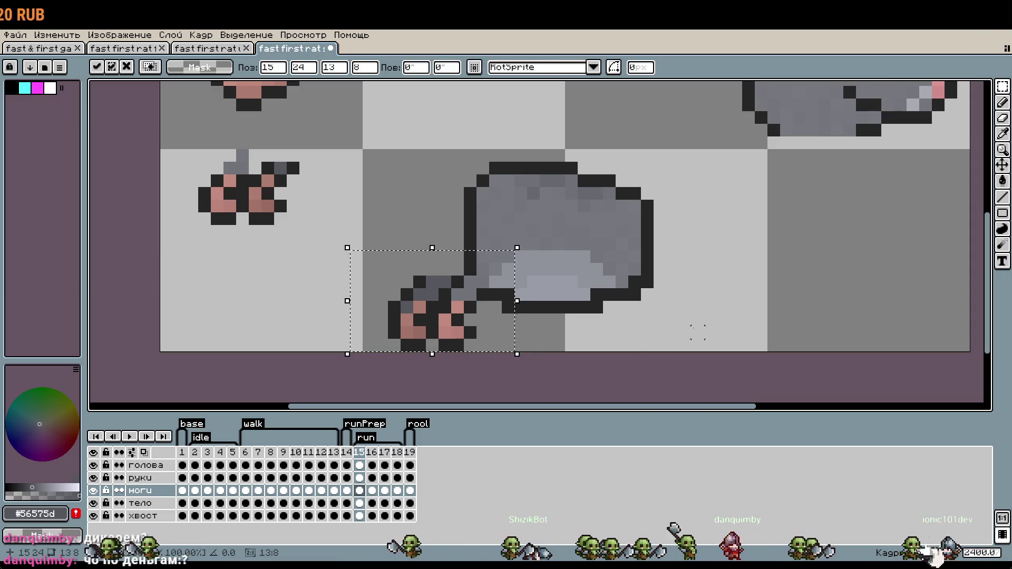
pyautogui.press('Return')
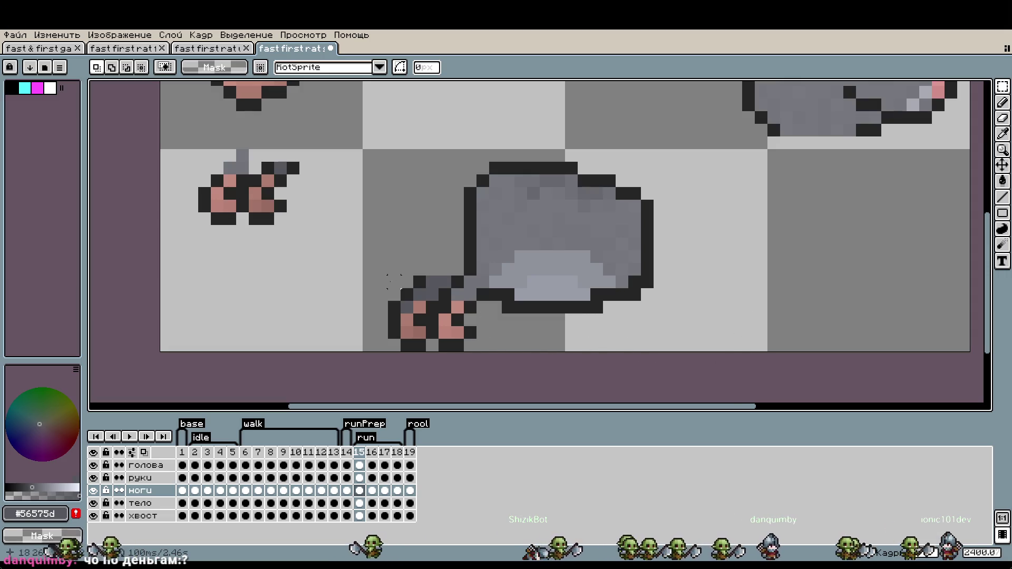
pyautogui.moveTo(465, 318); pyautogui.dragTo(416, 318)
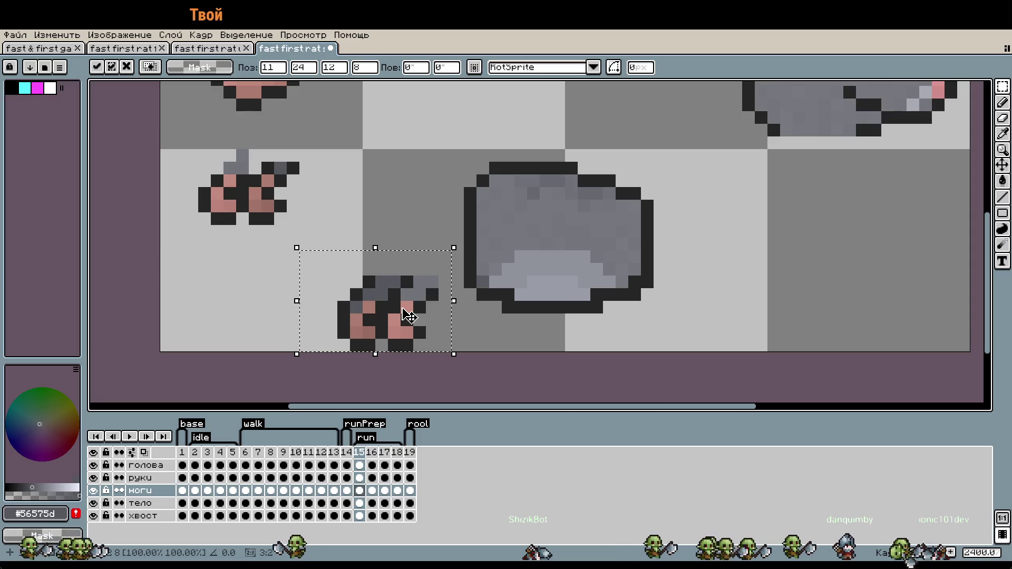
pyautogui.moveTo(409, 316); pyautogui.dragTo(428, 307)
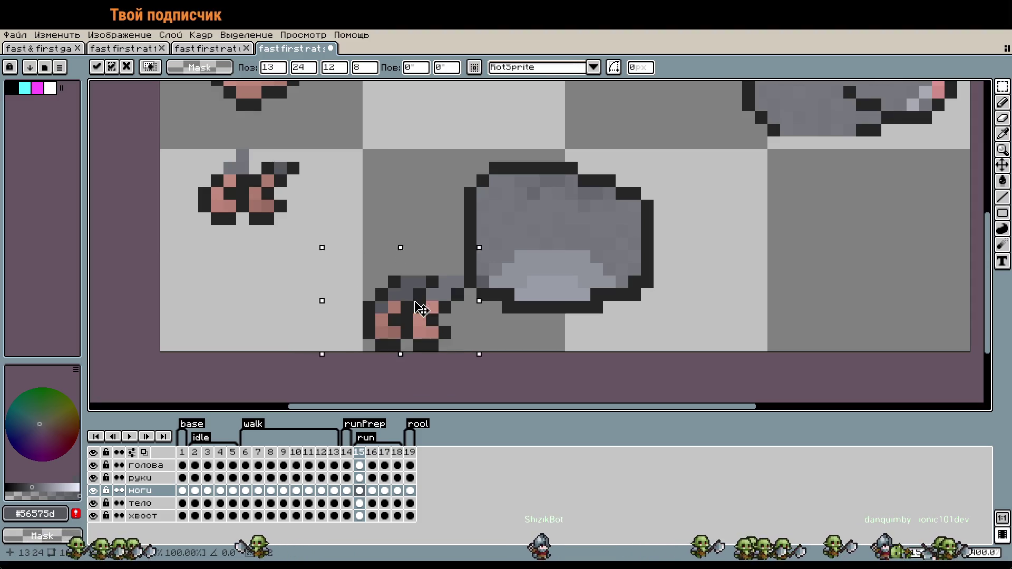
pyautogui.click(532, 319)
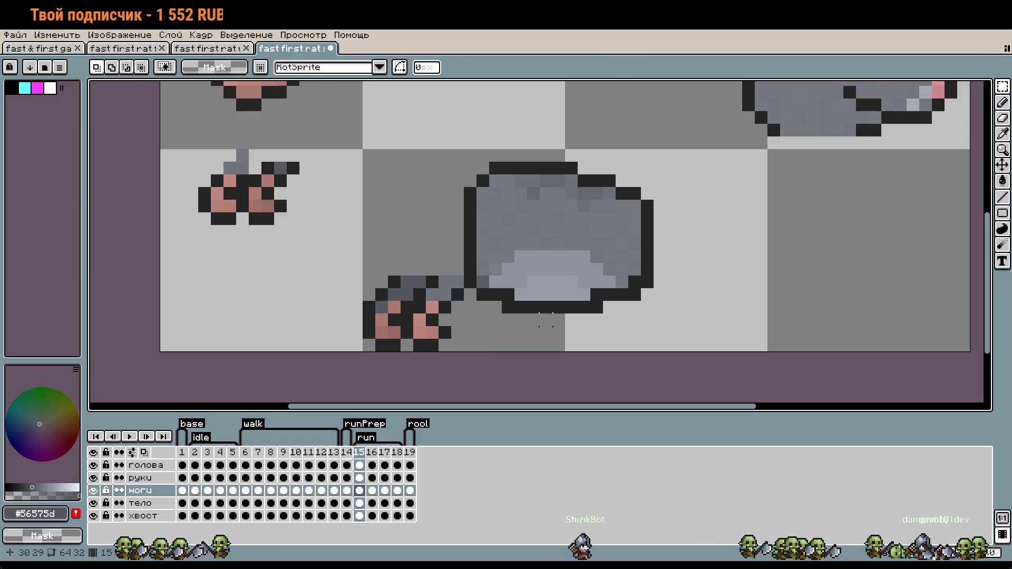
pyautogui.scroll(3, 472, 267)
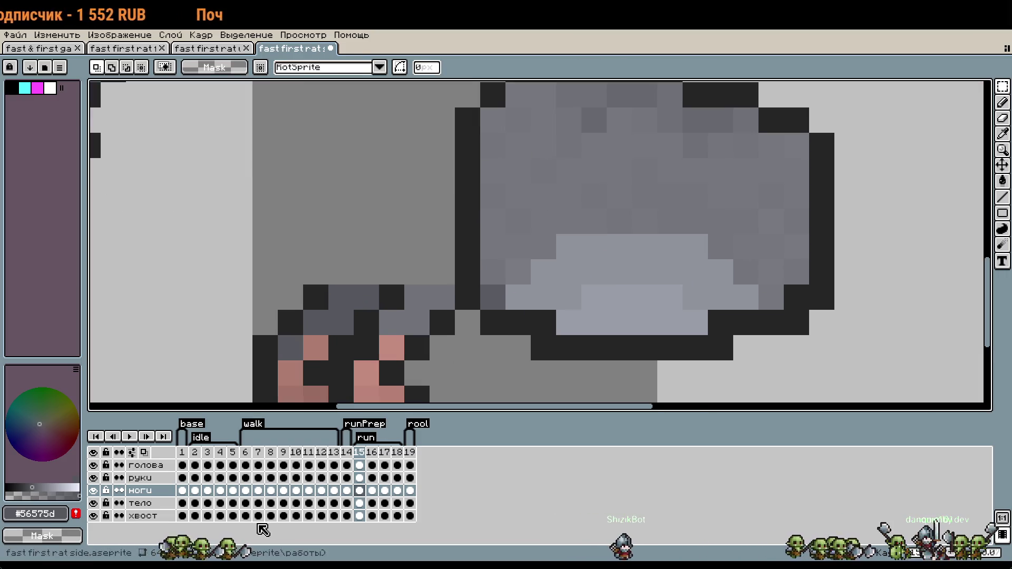
# On layer тело, recolour and erase the left outline column above the legs.
pyautogui.press('b')
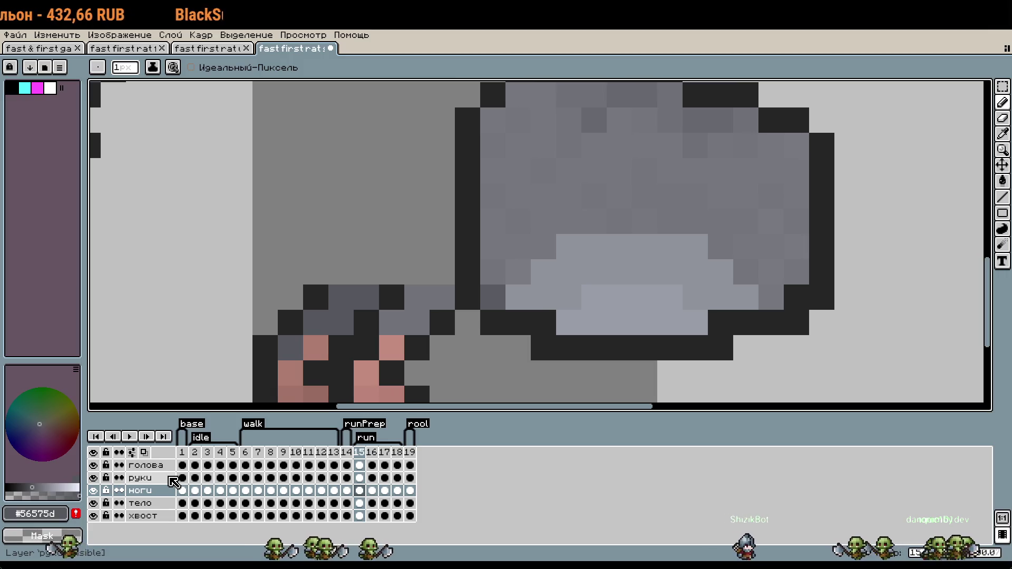
pyautogui.click(151, 505)
pyautogui.click(468, 221)
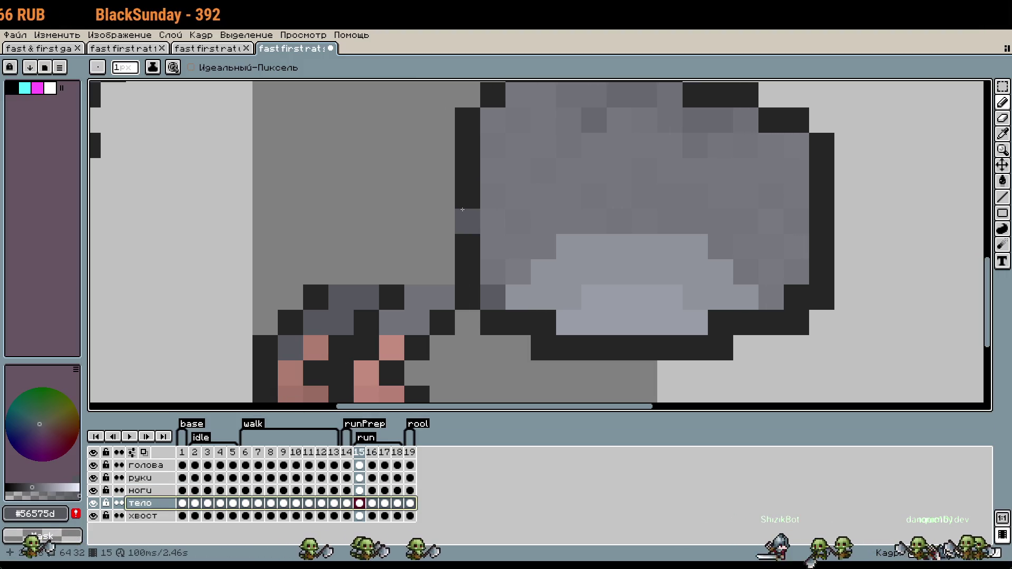
pyautogui.click(468, 196)
pyautogui.moveTo(467, 246); pyautogui.dragTo(468, 297)
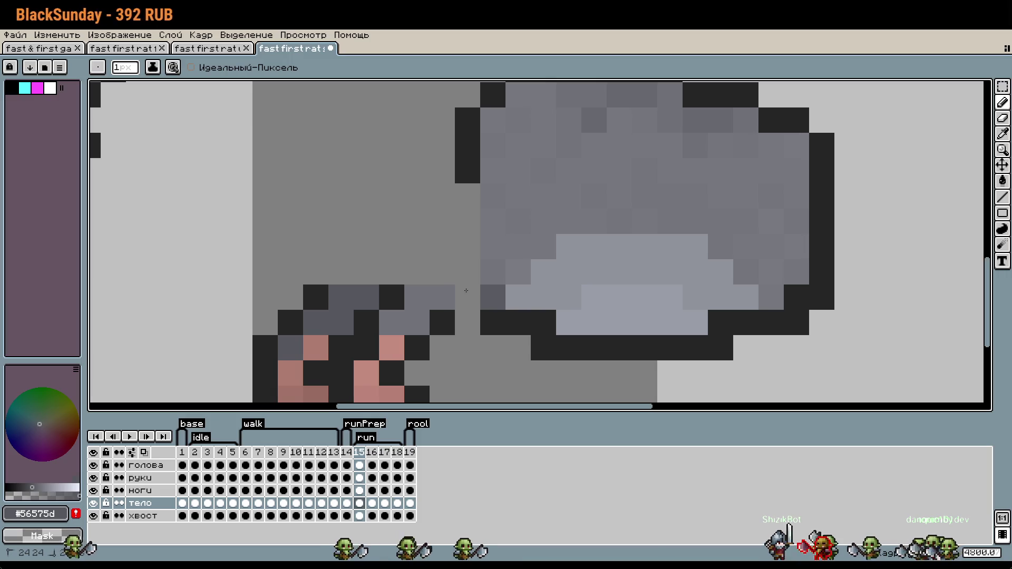
pyautogui.click(555, 360)
# Try dark pixels along the body's bottom outline, undoing each change.
pyautogui.scroll(-1, 555, 360)
pyautogui.hotkey('ctrl', 'z')
pyautogui.click(618, 317)
pyautogui.hotkey('ctrl', 'z')
pyautogui.scroll(-2, 620, 315)
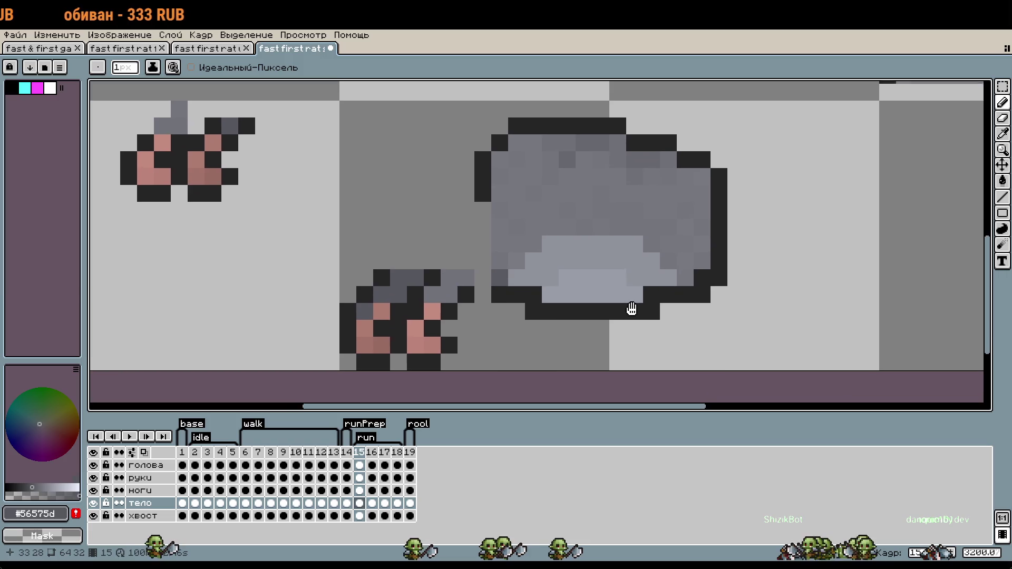
pyautogui.click(626, 307)
pyautogui.hotkey('ctrl', 'z')
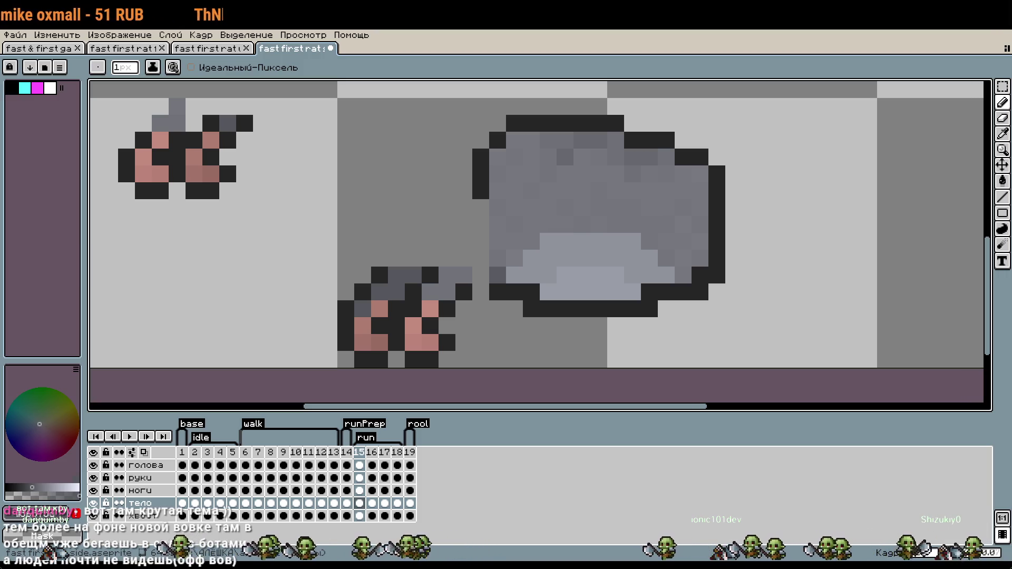
# Scroll the view over the shaded rat body in frame 15.
pyautogui.scroll(-1, 460, 355)
# On layer ноги, marquee the rat's feet and move them four pixels right.
pyautogui.scroll(2, 461, 355)
pyautogui.scroll(3, 461, 354)
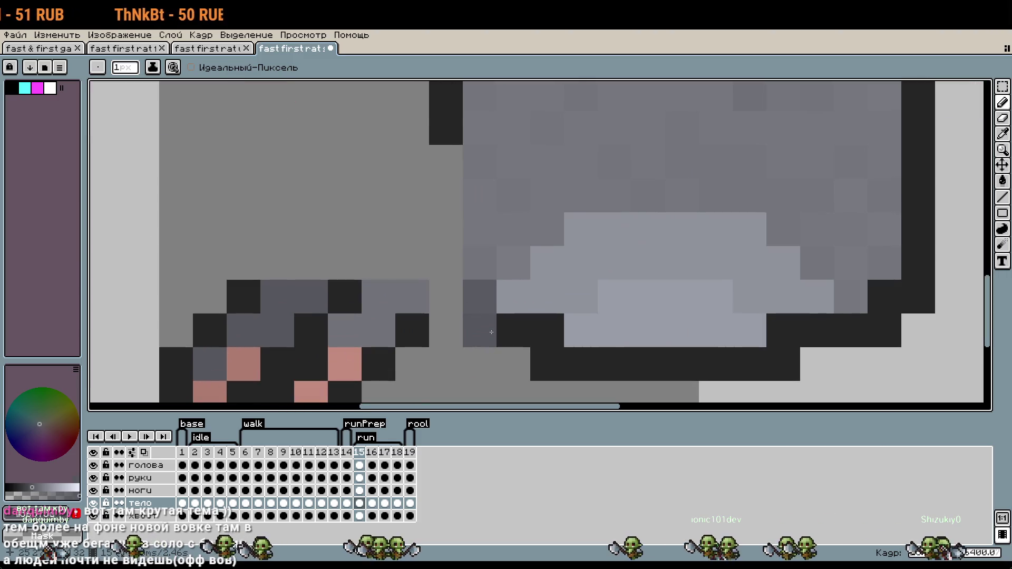
pyautogui.moveTo(458, 303); pyautogui.dragTo(461, 254)
pyautogui.press('m')
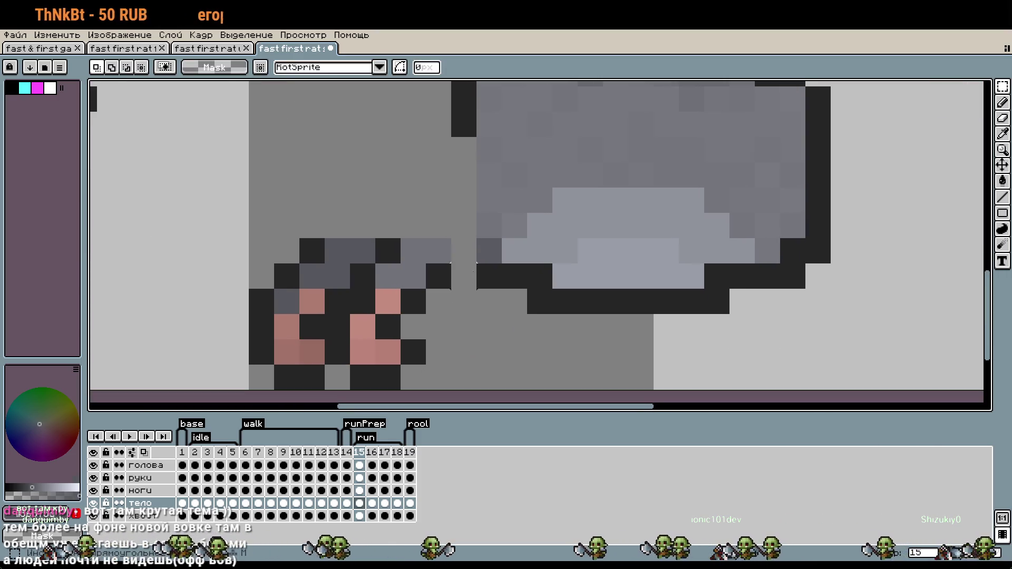
pyautogui.moveTo(274, 289); pyautogui.dragTo(454, 393)
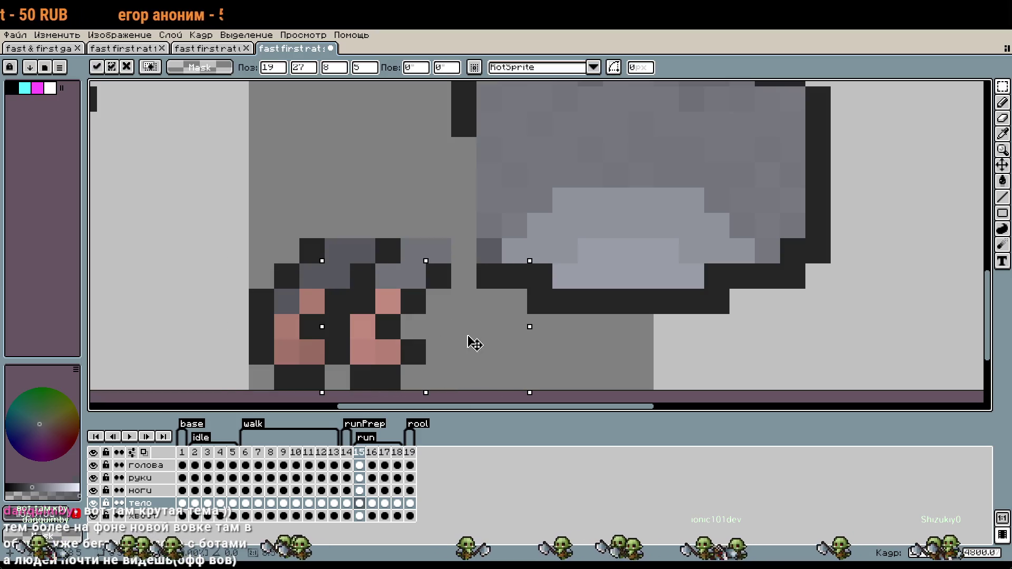
pyautogui.hotkey('ctrl', 'd')
pyautogui.press('Up')
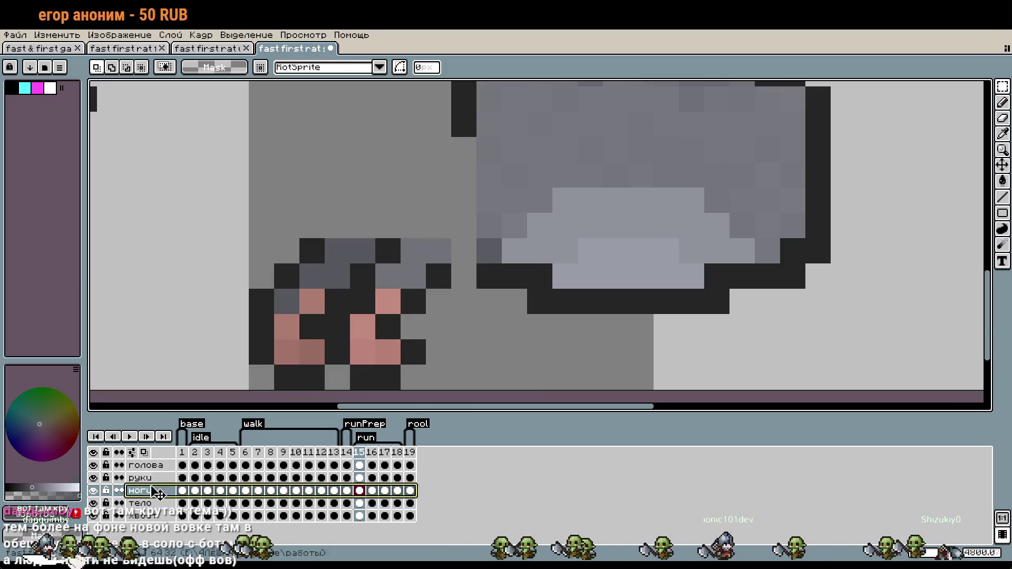
pyautogui.moveTo(172, 187); pyautogui.dragTo(501, 390)
pyautogui.moveTo(336, 309)
pyautogui.mouseDown()
pyautogui.moveTo(437, 308)
pyautogui.moveTo(407, 309)
pyautogui.mouseUp()
pyautogui.click(767, 301)
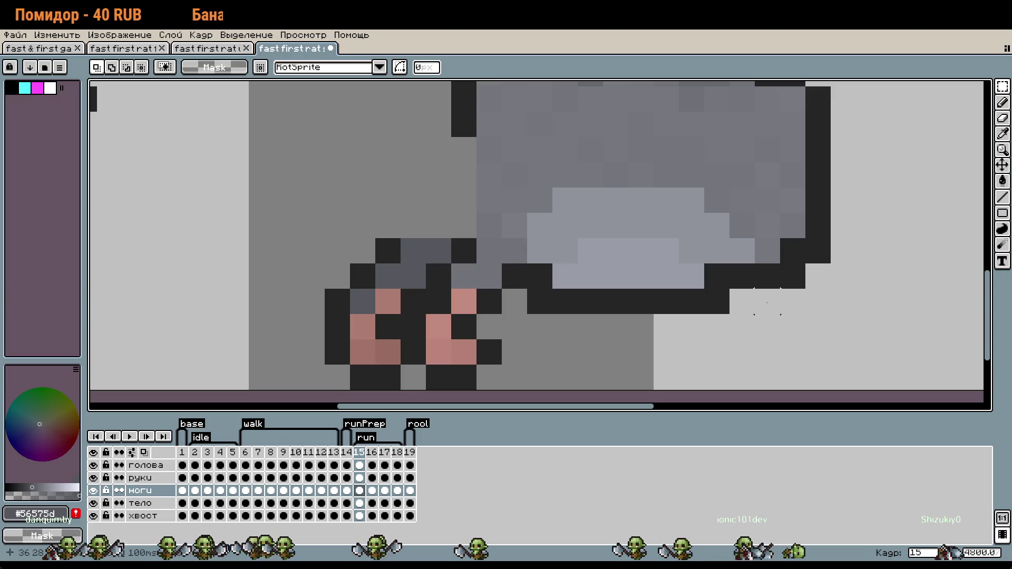
pyautogui.press('i')
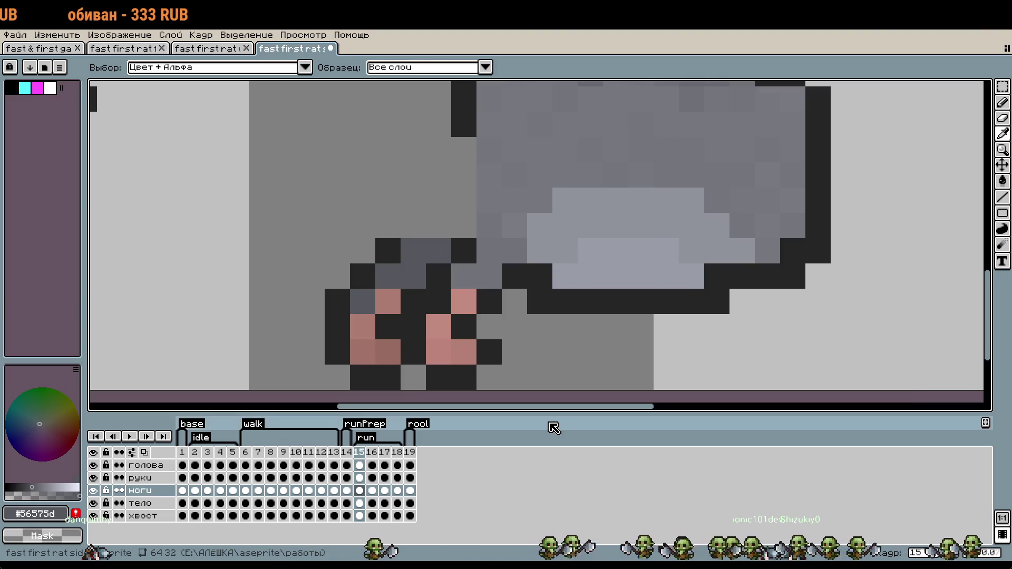
# Sample the dark #252525 and pencil a diagonal outline from the body's left edge down toward the legs.
pyautogui.press('m')
pyautogui.scroll(-2, 591, 301)
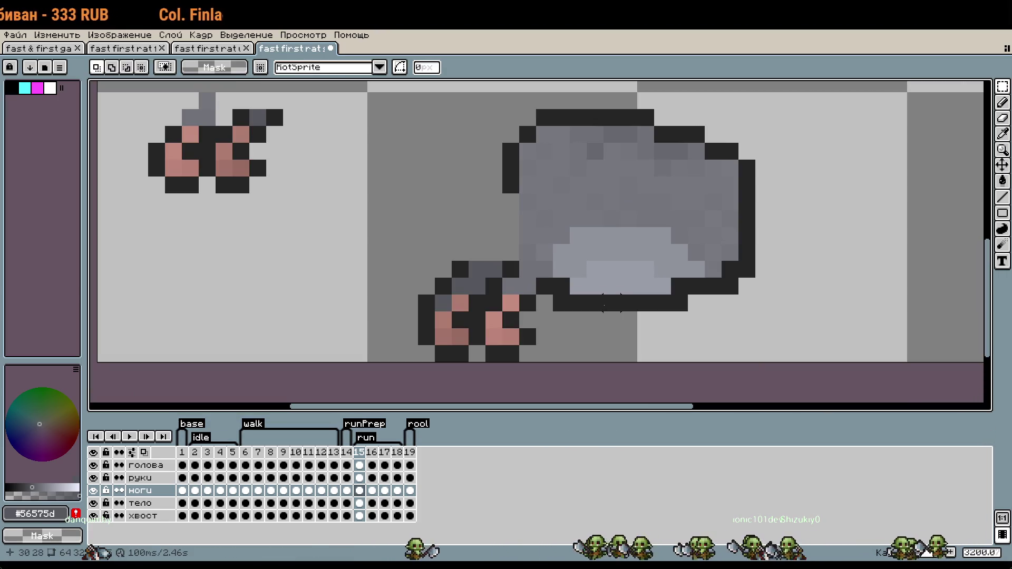
pyautogui.press('i')
pyautogui.click(511, 176)
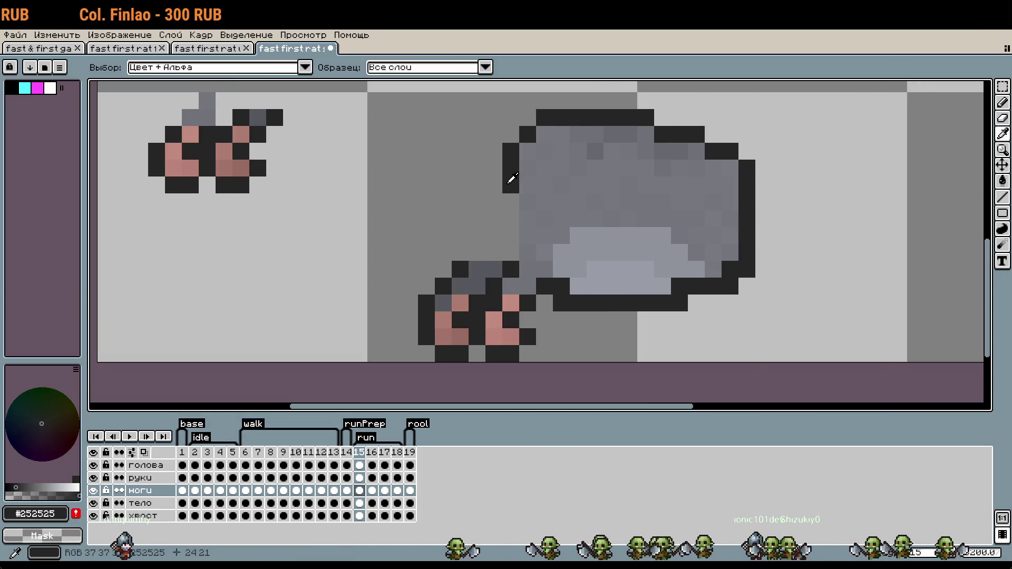
pyautogui.press('b')
pyautogui.click(494, 201)
pyautogui.scroll(2, 494, 202)
pyautogui.moveTo(499, 205); pyautogui.dragTo(468, 296)
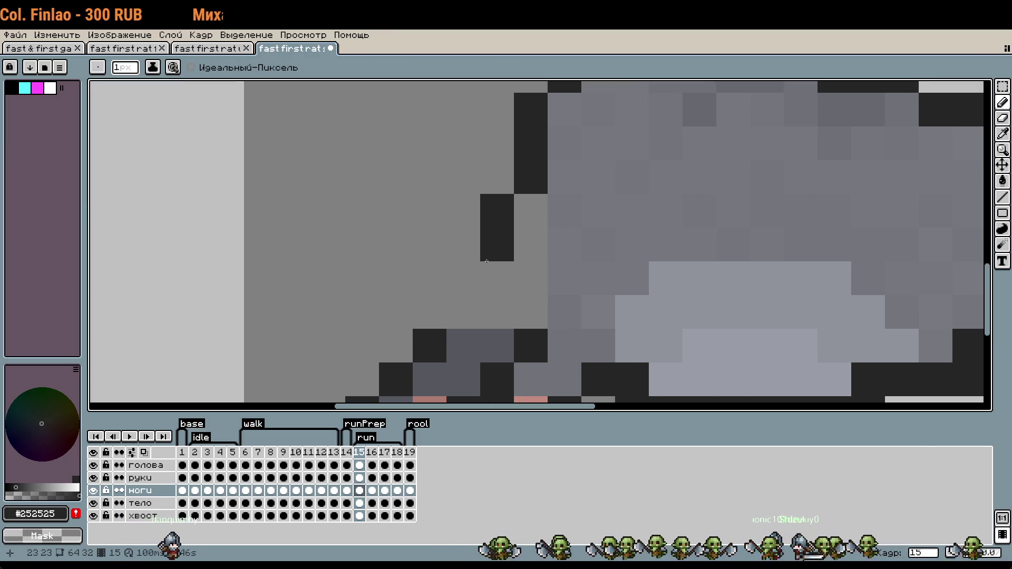
pyautogui.scroll(-3, 632, 222)
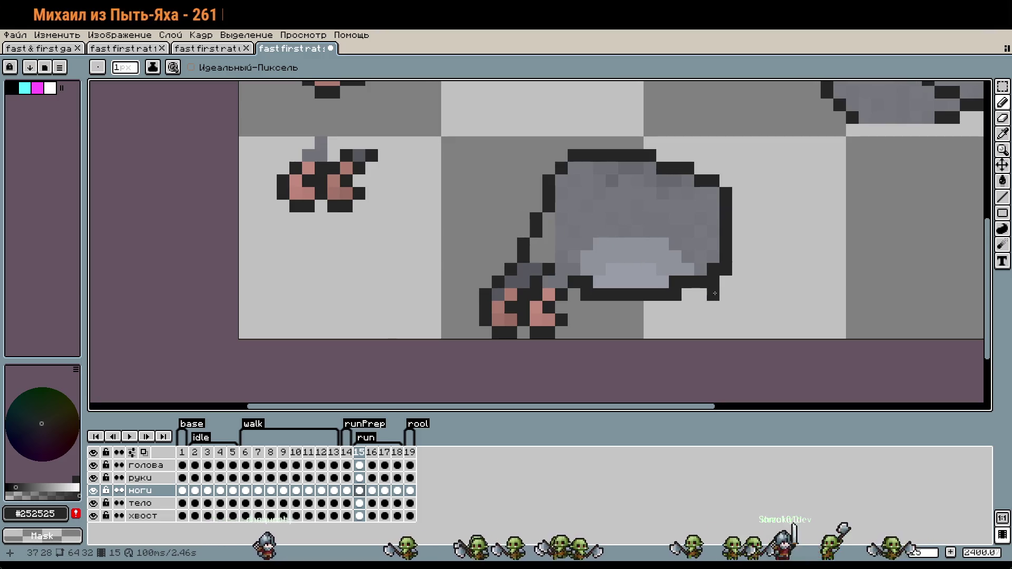
pyautogui.click(658, 314)
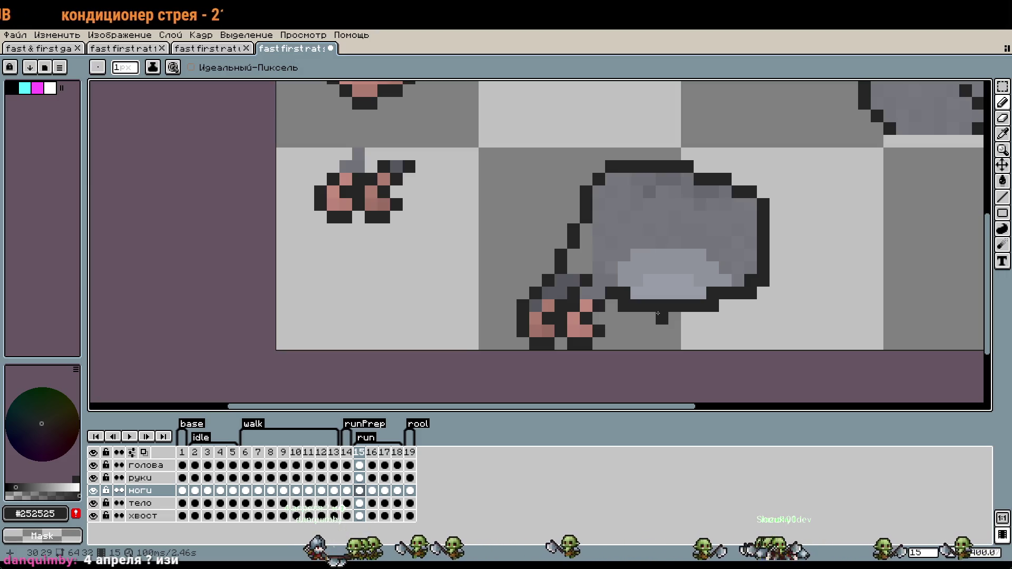
# Select the rat's legs and shift them one pixel left.
pyautogui.press('m')
pyautogui.moveTo(478, 247); pyautogui.dragTo(679, 350)
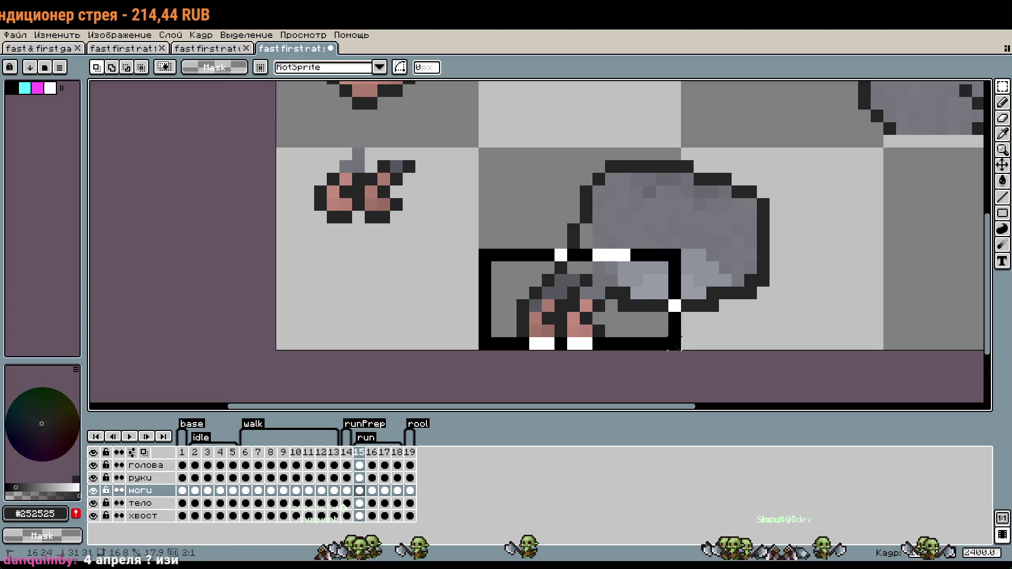
pyautogui.moveTo(614, 313); pyautogui.dragTo(591, 312)
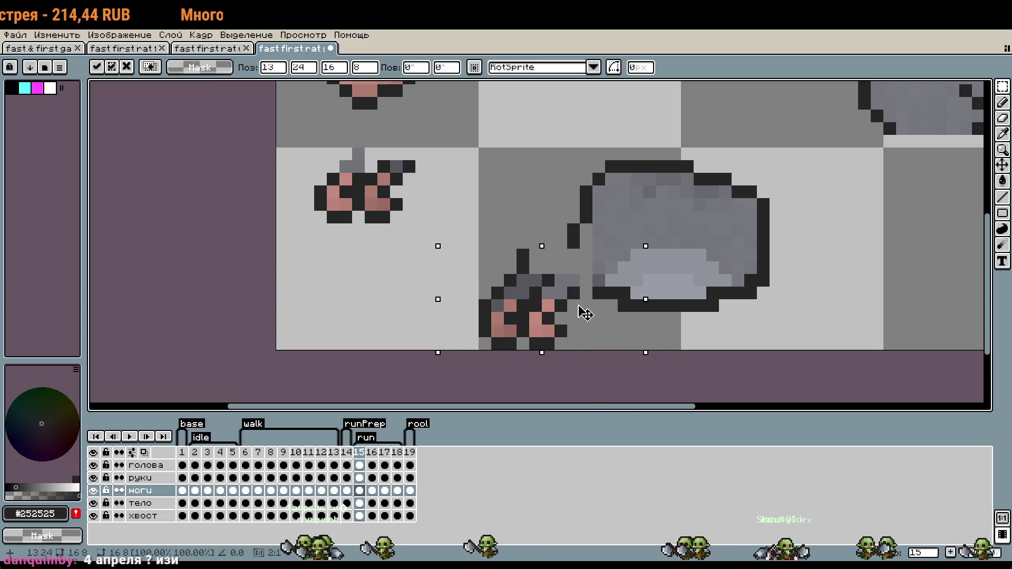
pyautogui.click(737, 305)
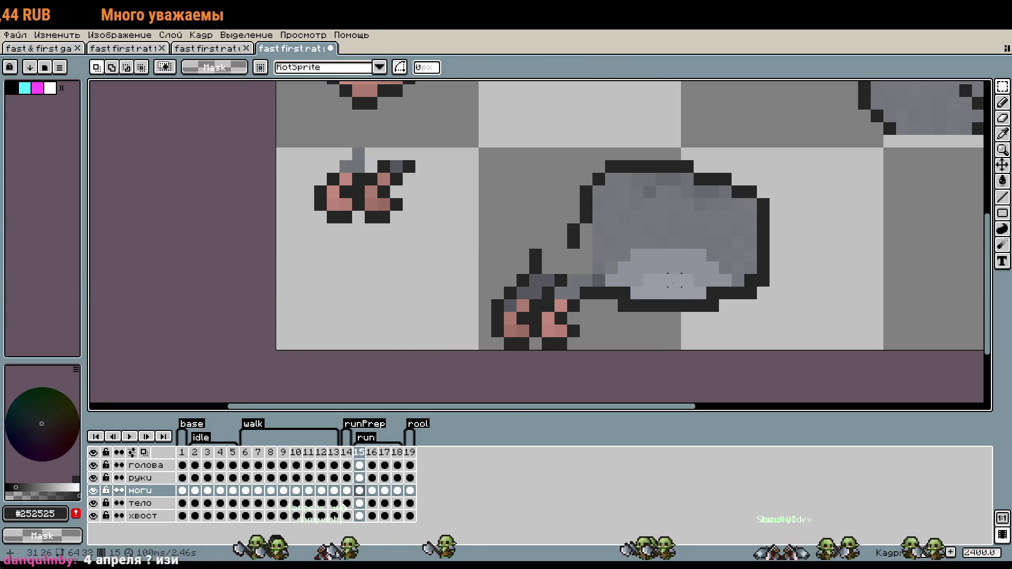
# Fill the gaps joining the diagonal outline segments and erase a misplaced outline pixel.
pyautogui.press('b')
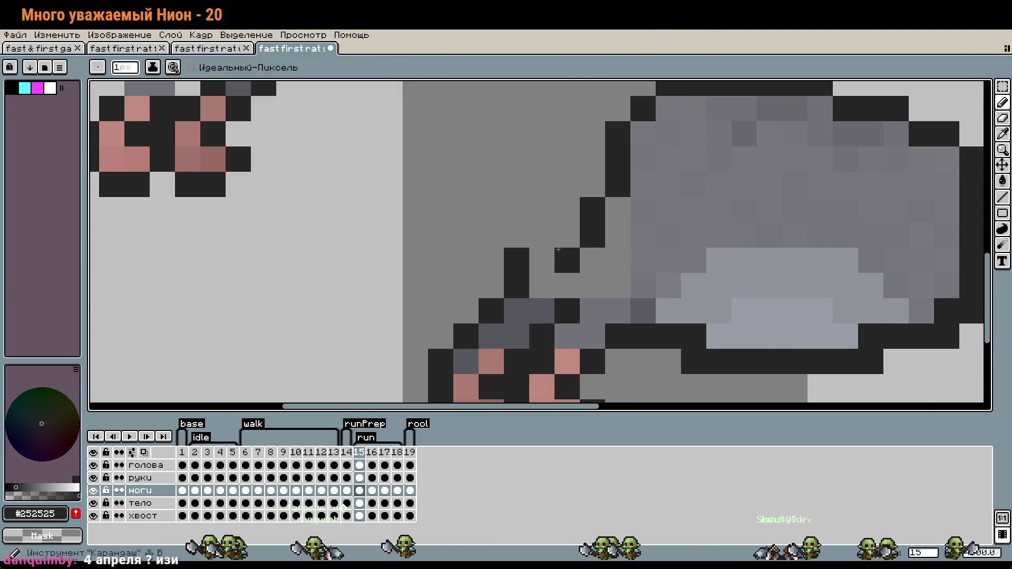
pyautogui.scroll(2, 554, 250)
pyautogui.moveTo(542, 260); pyautogui.dragTo(572, 232)
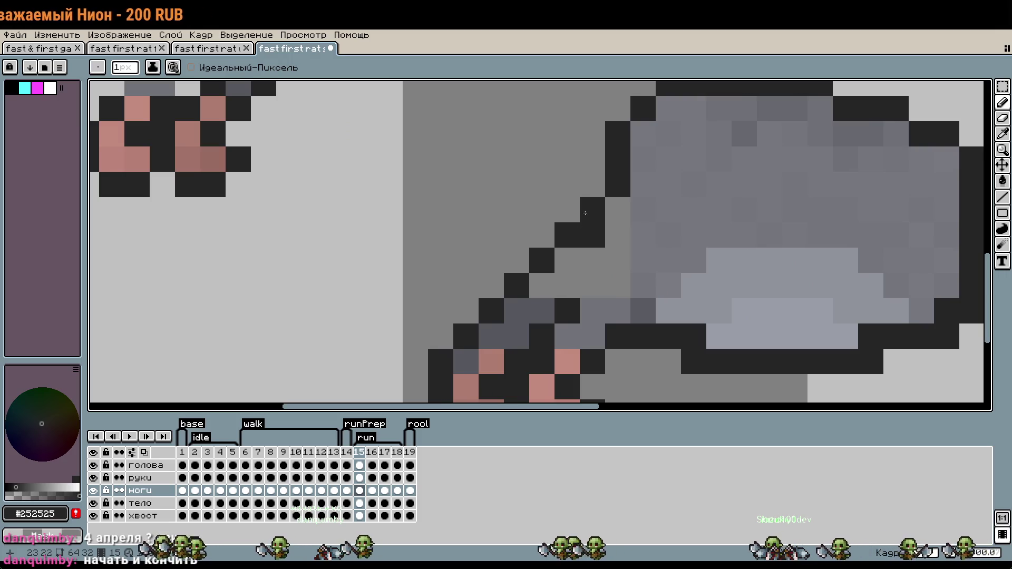
pyautogui.click(593, 185)
pyautogui.rightClick(592, 235)
pyautogui.scroll(-2, 694, 203)
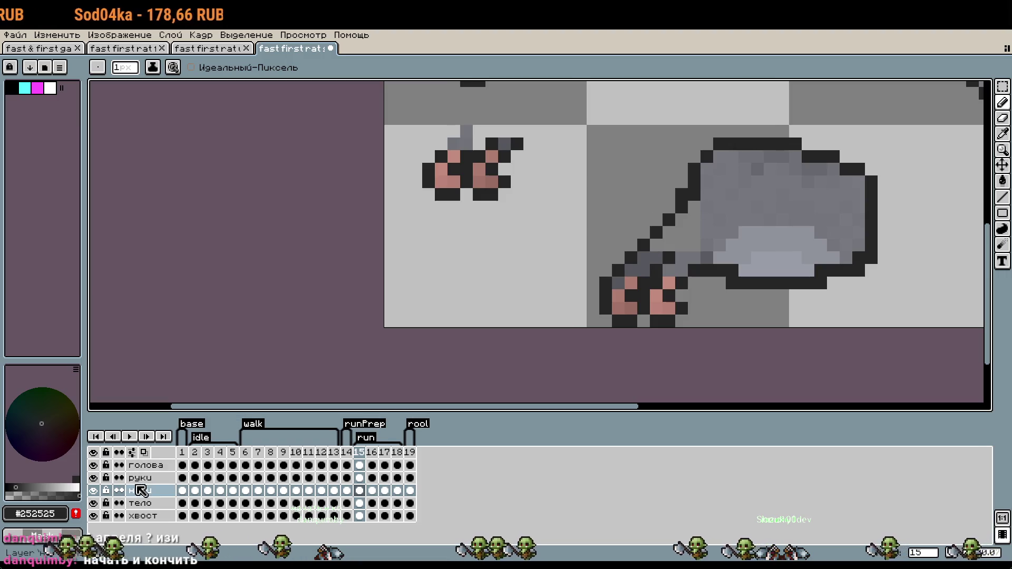
# Back on the ноги layer, clear the cel selection and move an outline pixel one step up.
pyautogui.click(140, 465)
pyautogui.click(139, 503)
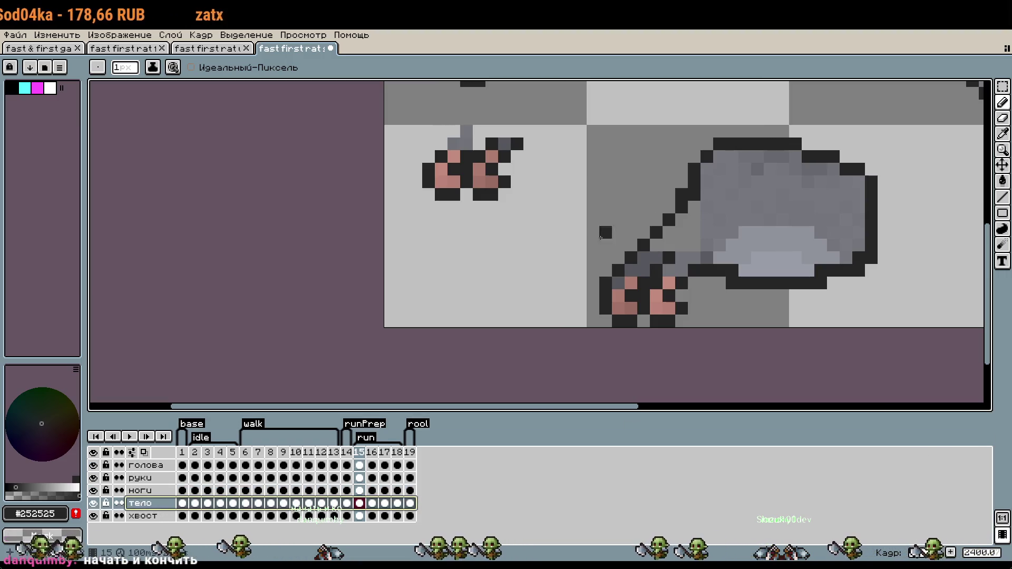
pyautogui.scroll(2, 723, 207)
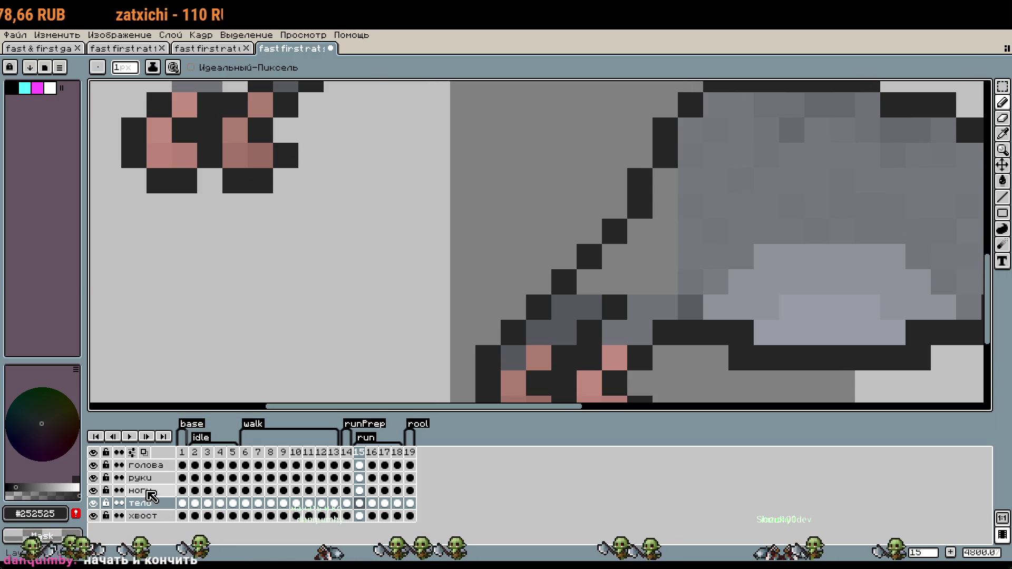
pyautogui.click(149, 492)
pyautogui.scroll(-1, 642, 229)
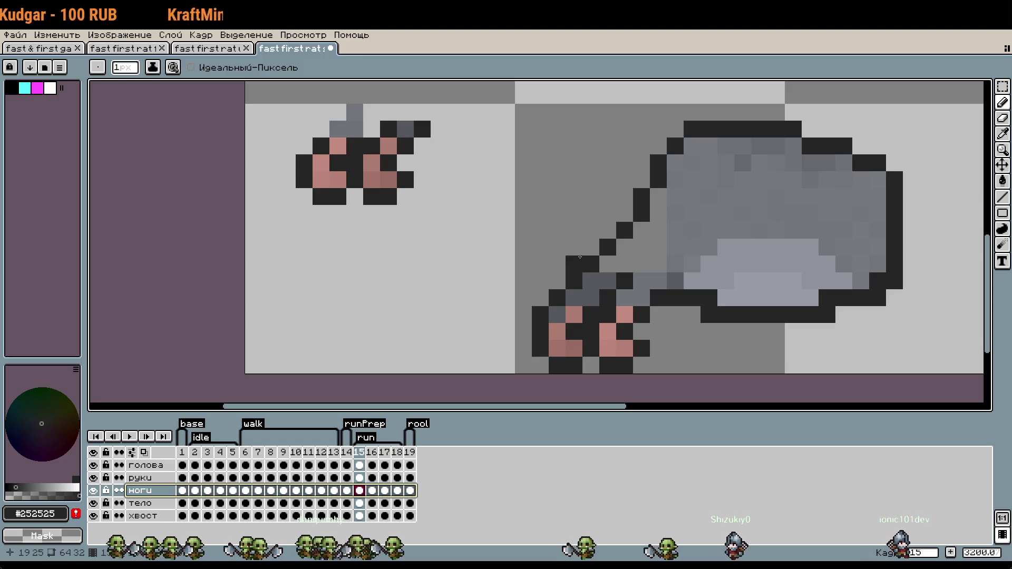
pyautogui.click(596, 252)
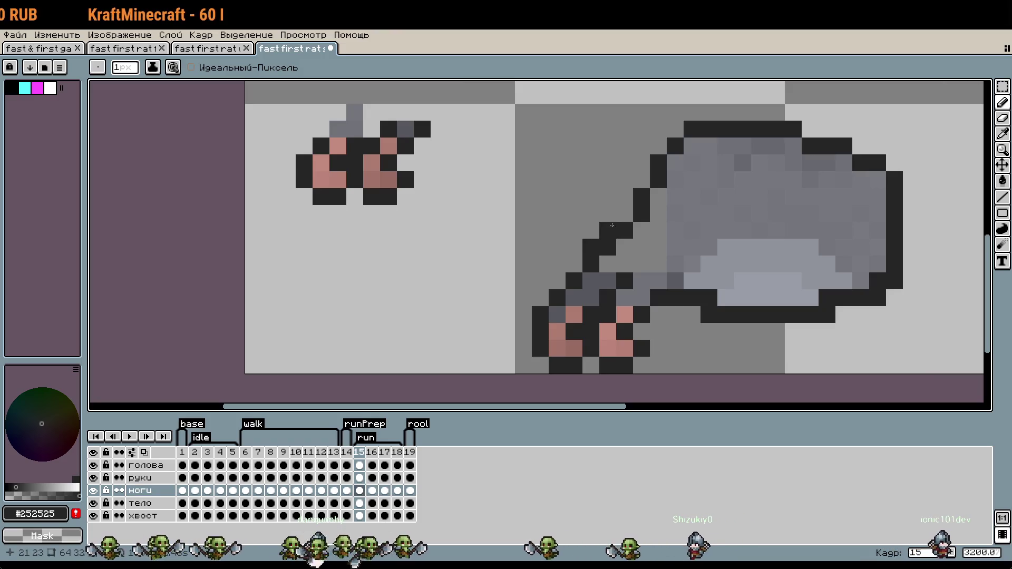
pyautogui.click(641, 179)
pyautogui.rightClick(640, 214)
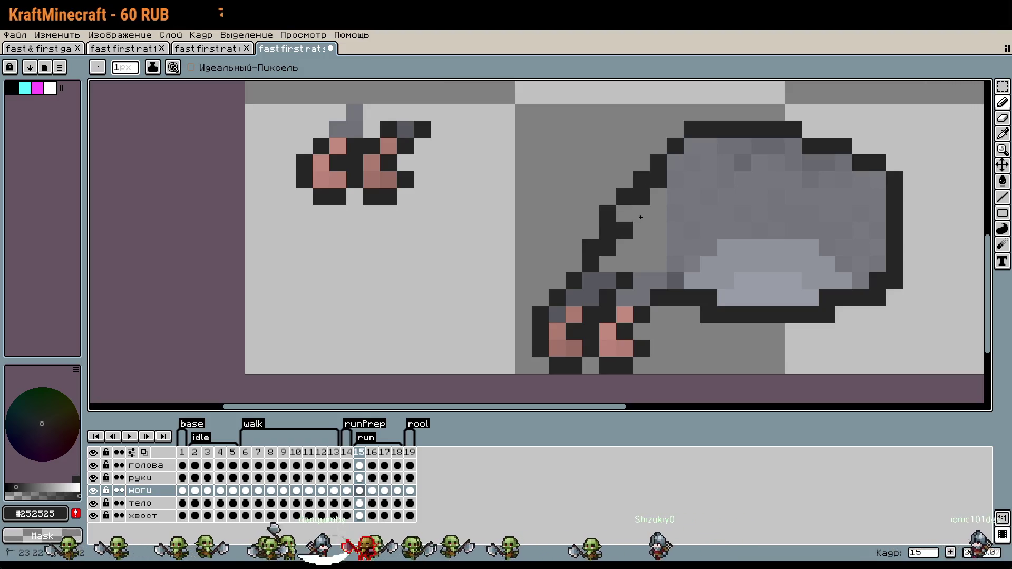
# Smooth the back outline, extending it up the rat's back and removing stray pixels.
pyautogui.scroll(-3, 723, 227)
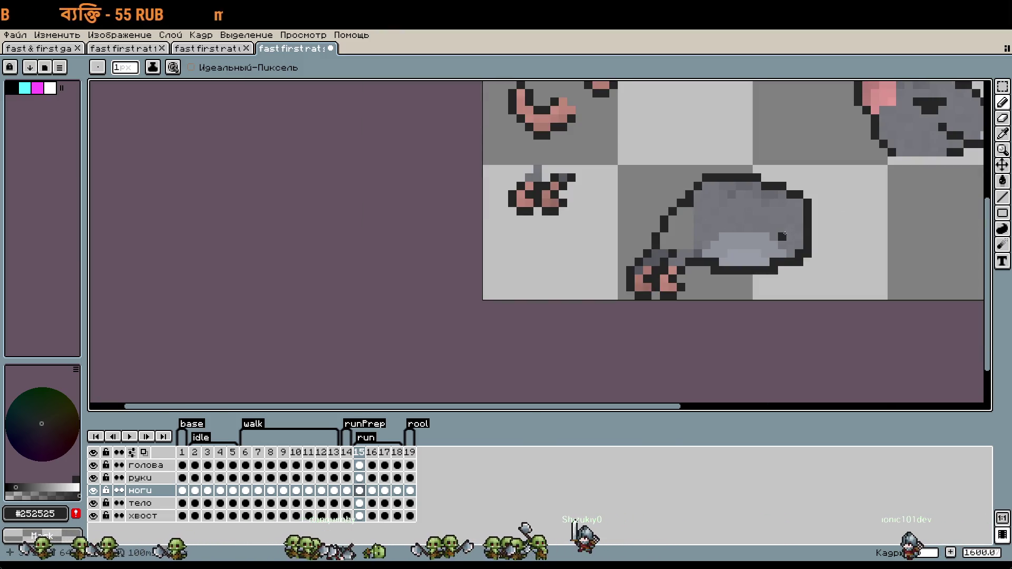
pyautogui.scroll(3, 664, 239)
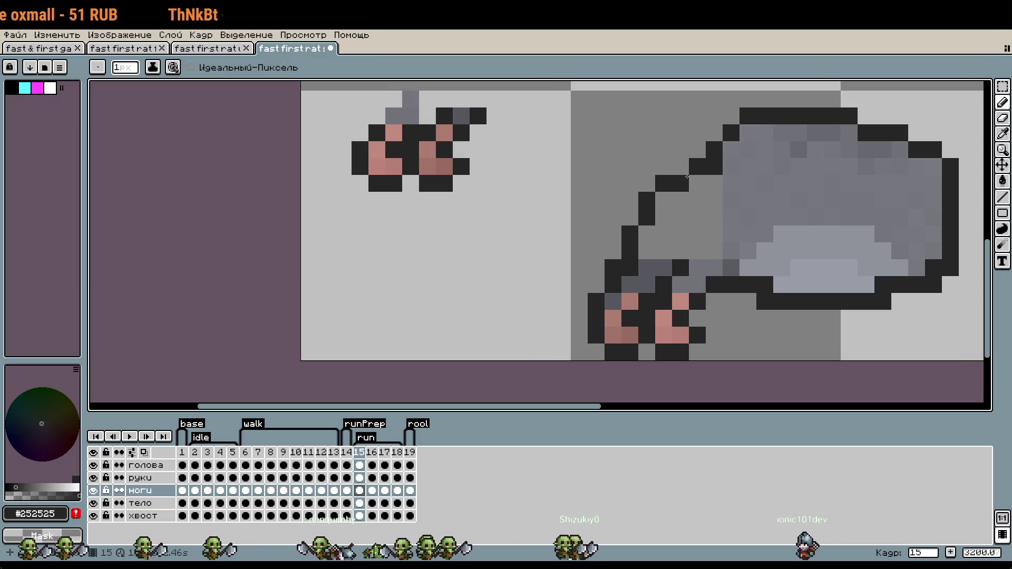
pyautogui.click(680, 167)
pyautogui.moveTo(681, 183); pyautogui.dragTo(697, 167)
pyautogui.click(697, 150)
pyautogui.click(714, 132)
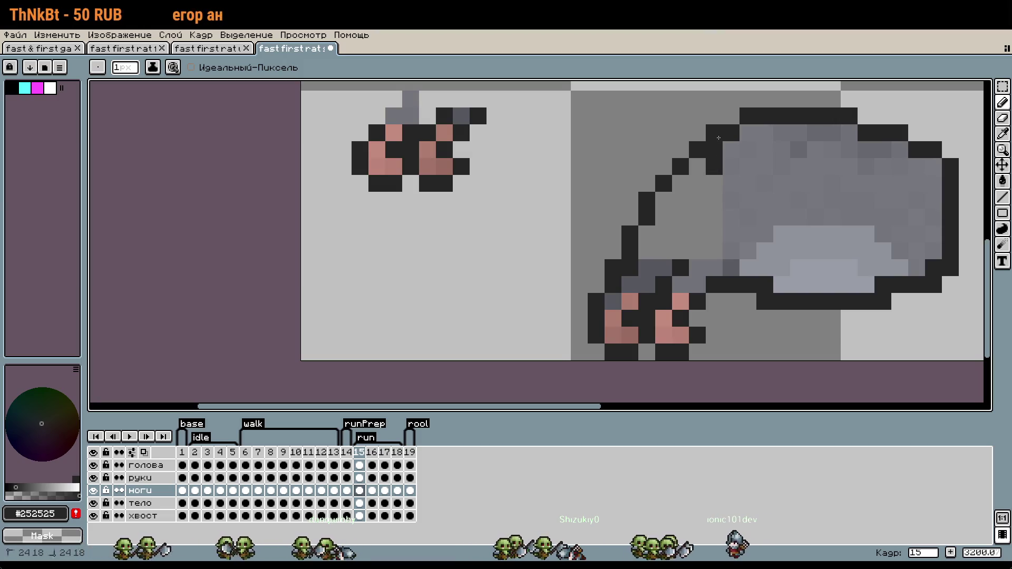
pyautogui.click(140, 503)
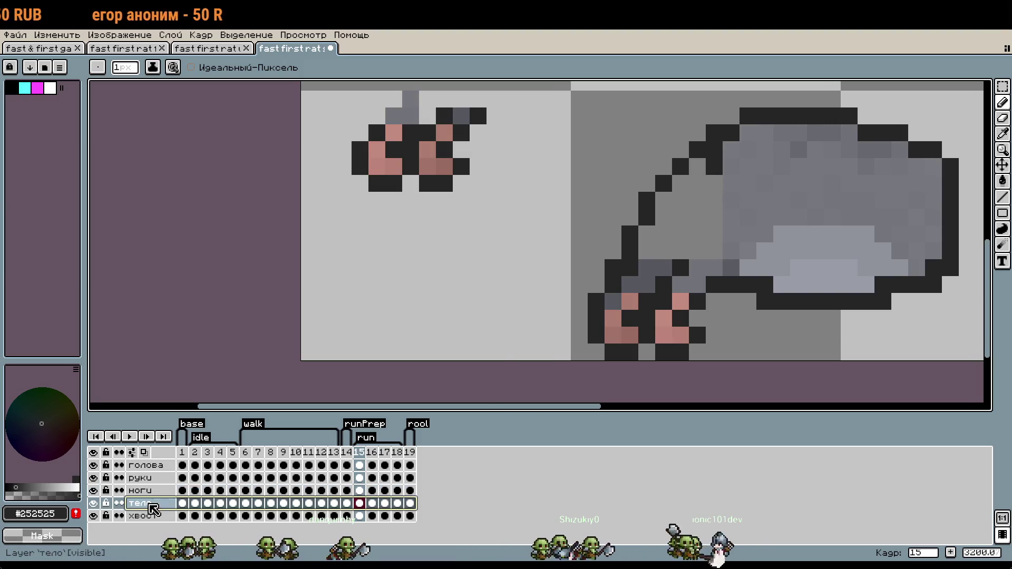
# Undo the stray dark outline pixels beside the rat's front leg on the ноги layer.
pyautogui.click(714, 151)
pyautogui.scroll(-1, 719, 161)
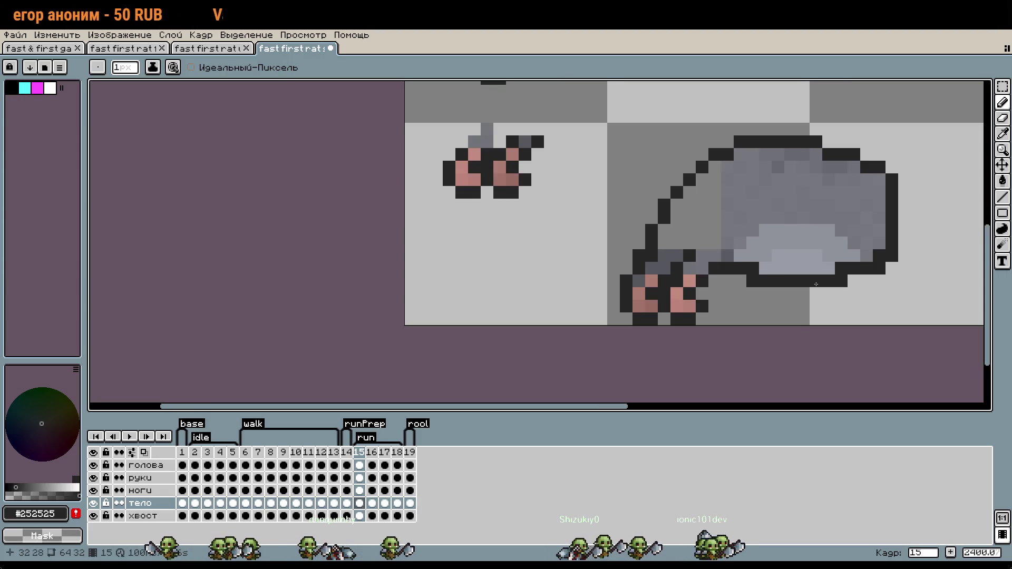
pyautogui.scroll(-1, 719, 160)
pyautogui.scroll(-1, 821, 280)
pyautogui.moveTo(821, 279); pyautogui.dragTo(706, 273)
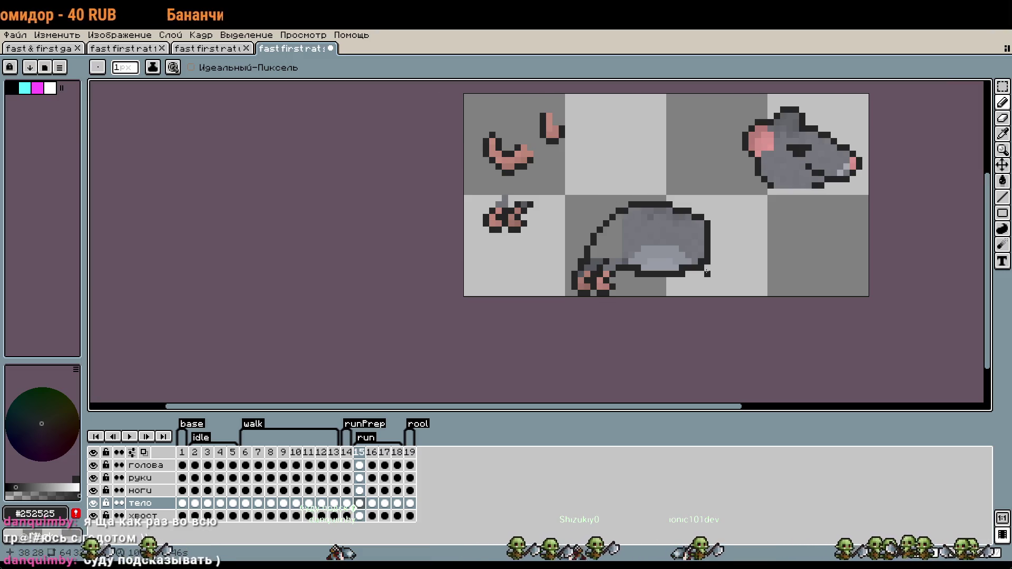
pyautogui.scroll(1, 691, 271)
pyautogui.scroll(5, 685, 238)
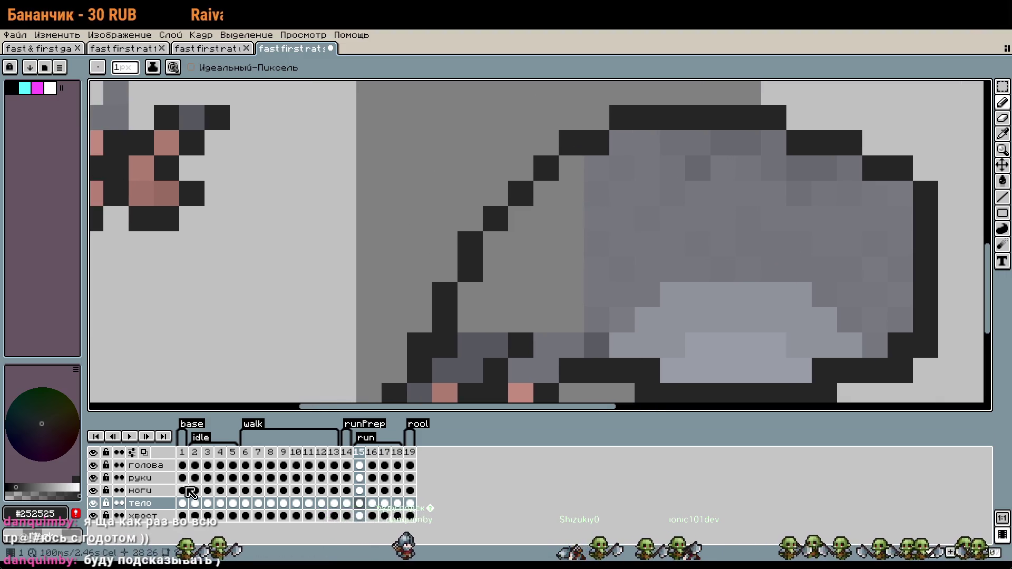
pyautogui.click(150, 493)
pyautogui.click(420, 314)
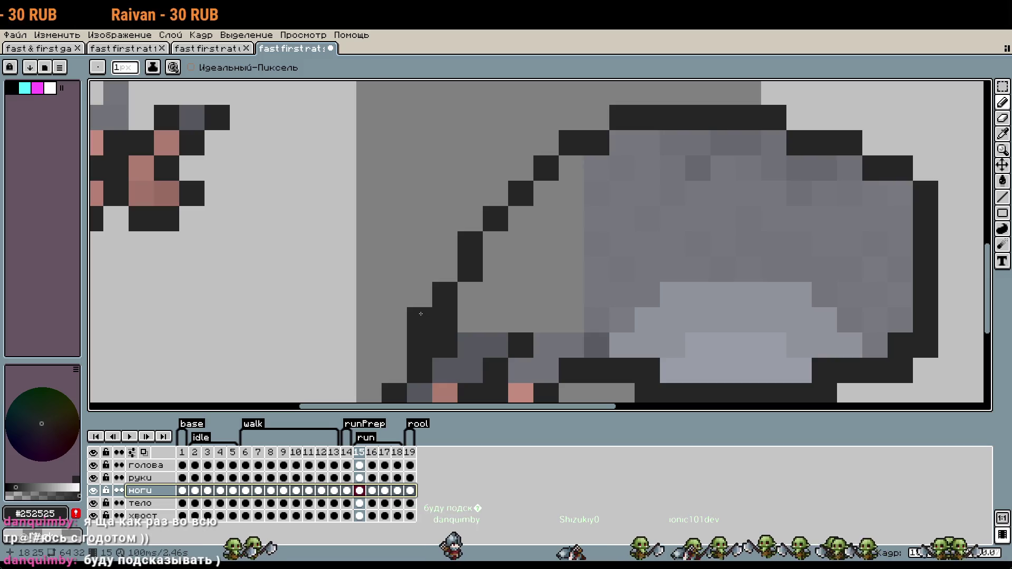
pyautogui.hotkey('ctrl', 'z')
pyautogui.hotkey('ctrl', 'z')
# Shade the top of the front leg with the darker grey #56575d.
pyautogui.scroll(-2, 572, 248)
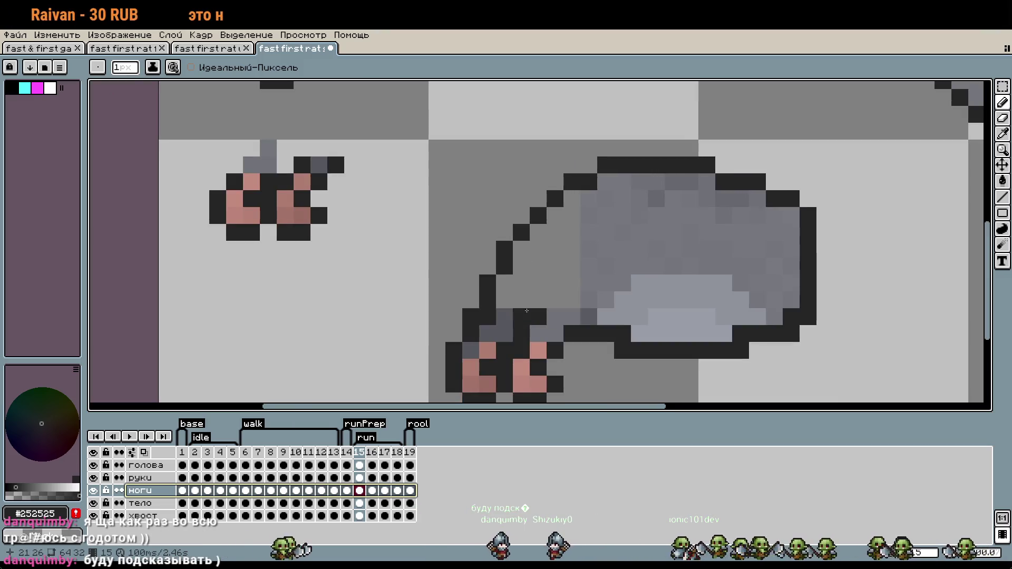
pyautogui.scroll(2, 539, 301)
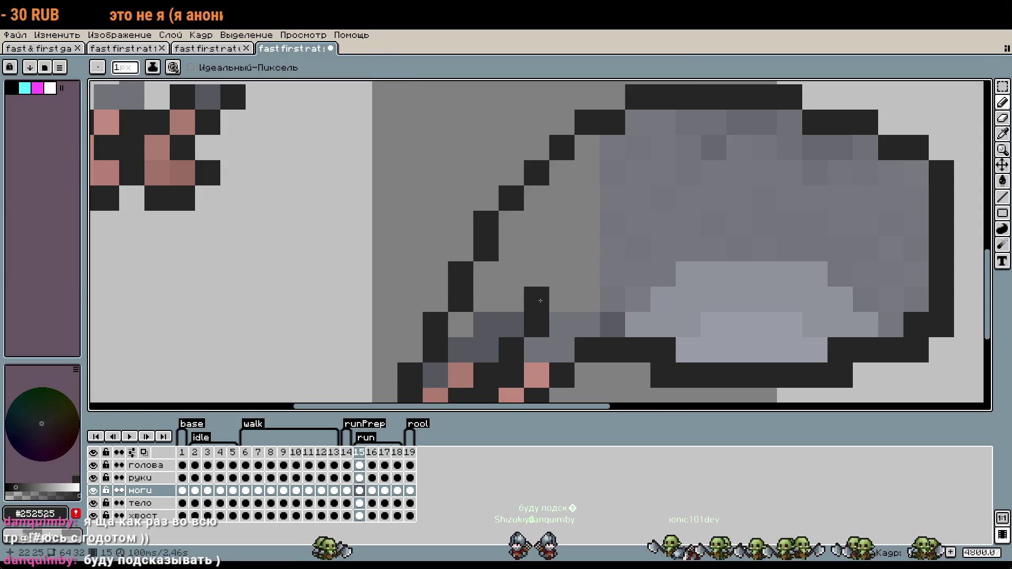
pyautogui.keyDown('alt'); pyautogui.click(490, 332); pyautogui.keyUp('alt')
pyautogui.click(461, 324)
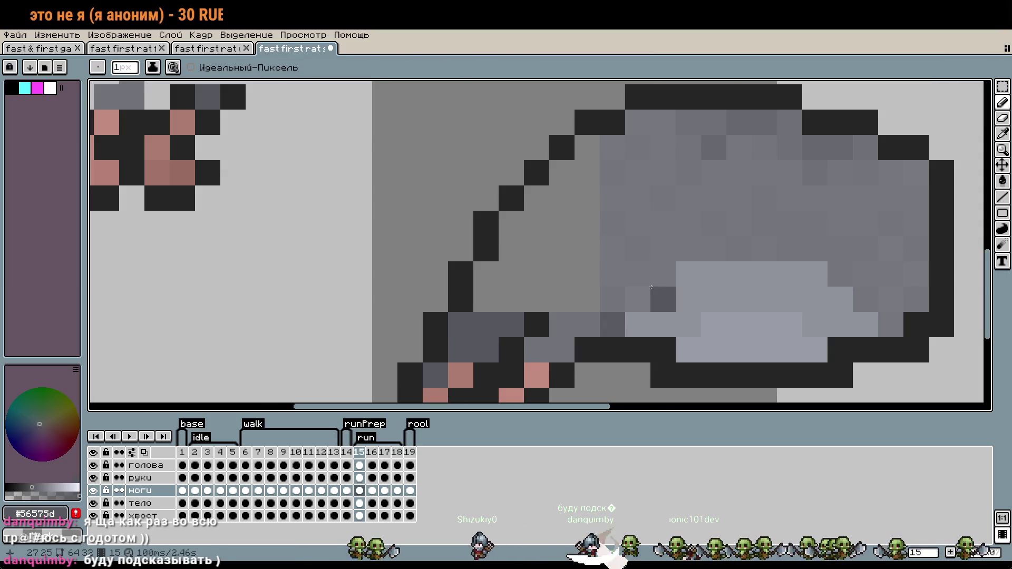
# On the тело layer, select the rat's body and slightly reshape it.
pyautogui.scroll(-2, 651, 267)
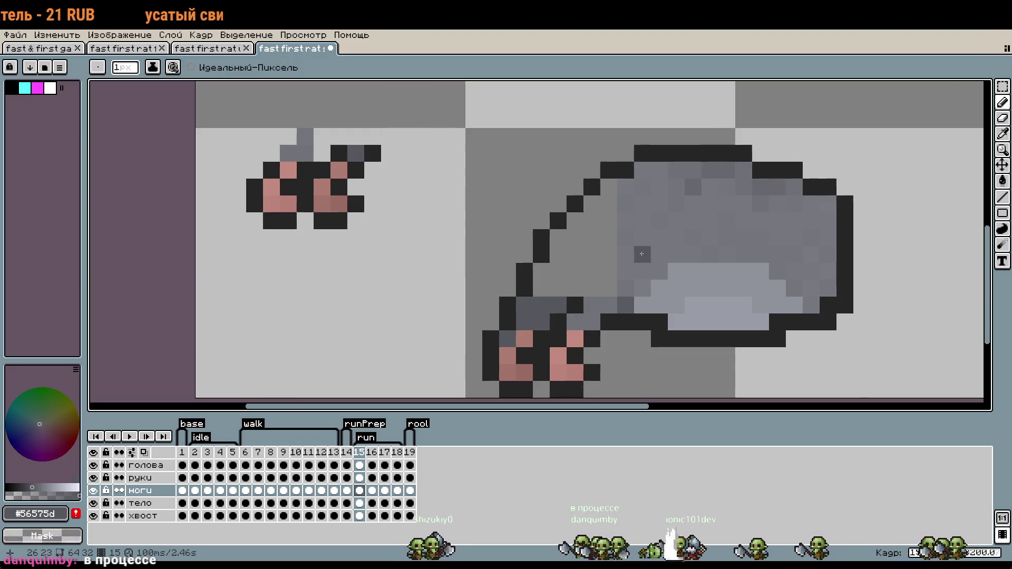
pyautogui.scroll(1, 651, 254)
pyautogui.scroll(-2, 685, 253)
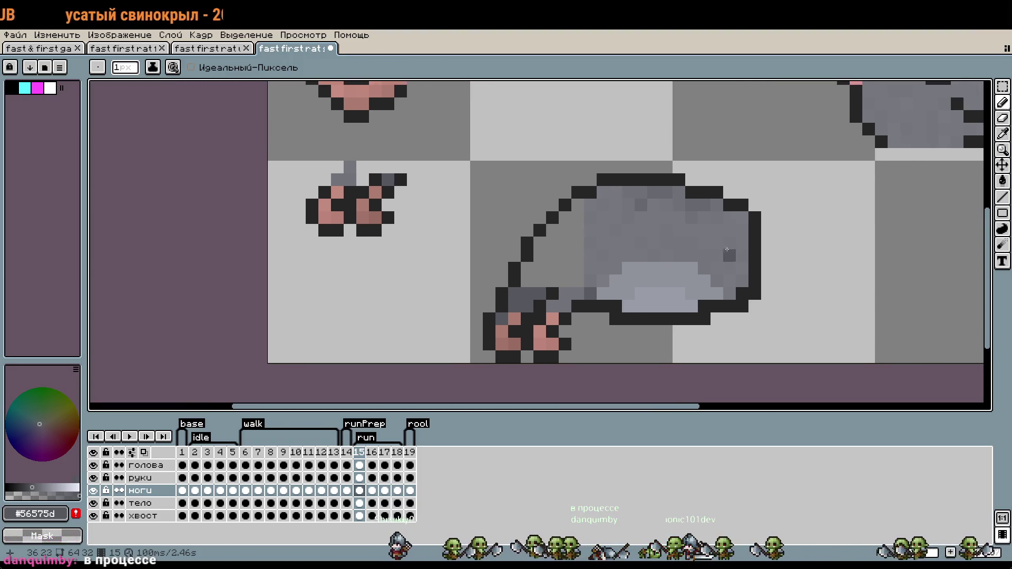
pyautogui.press('m')
pyautogui.click(140, 503)
pyautogui.moveTo(503, 144); pyautogui.dragTo(825, 250)
pyautogui.click(502, 129)
pyautogui.moveTo(502, 129); pyautogui.dragTo(795, 237)
pyautogui.moveTo(714, 199); pyautogui.dragTo(705, 198)
pyautogui.press('Return')
# Lower the top of the body by one pixel.
pyautogui.moveTo(496, 132); pyautogui.dragTo(791, 248)
pyautogui.moveTo(727, 204); pyautogui.dragTo(727, 216)
pyautogui.press('Return')
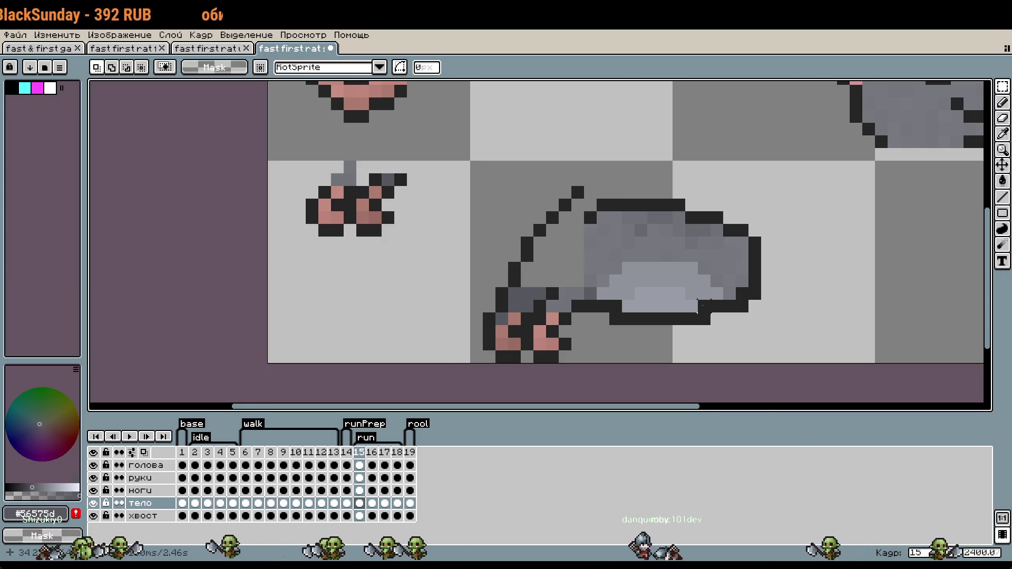
# Try shifting a block of the body one pixel right and down, then put it back.
pyautogui.moveTo(566, 218); pyautogui.dragTo(508, 230)
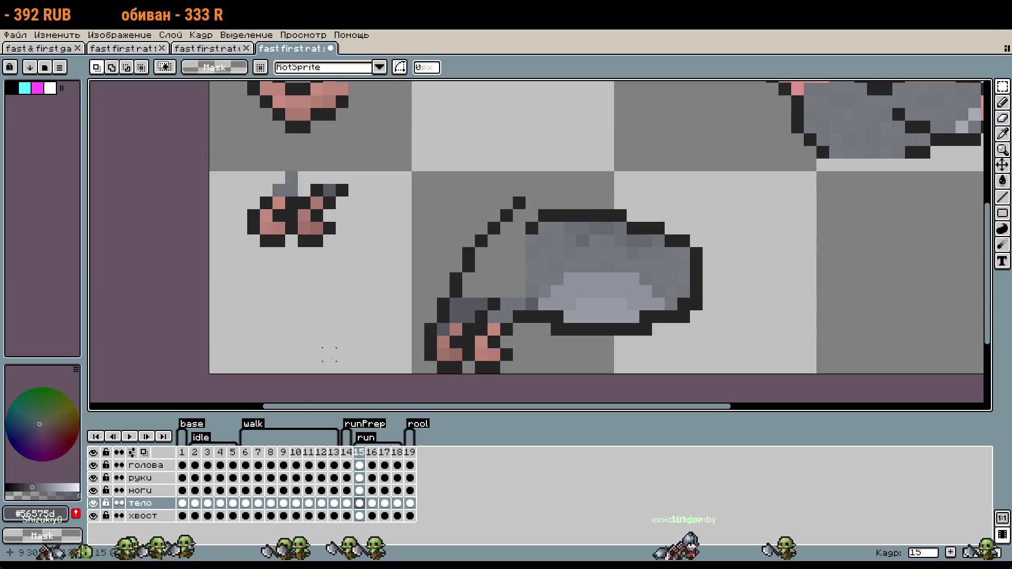
pyautogui.moveTo(434, 156); pyautogui.dragTo(731, 288)
pyautogui.moveTo(562, 235)
pyautogui.mouseDown()
pyautogui.moveTo(575, 247)
pyautogui.moveTo(564, 238)
pyautogui.mouseUp()
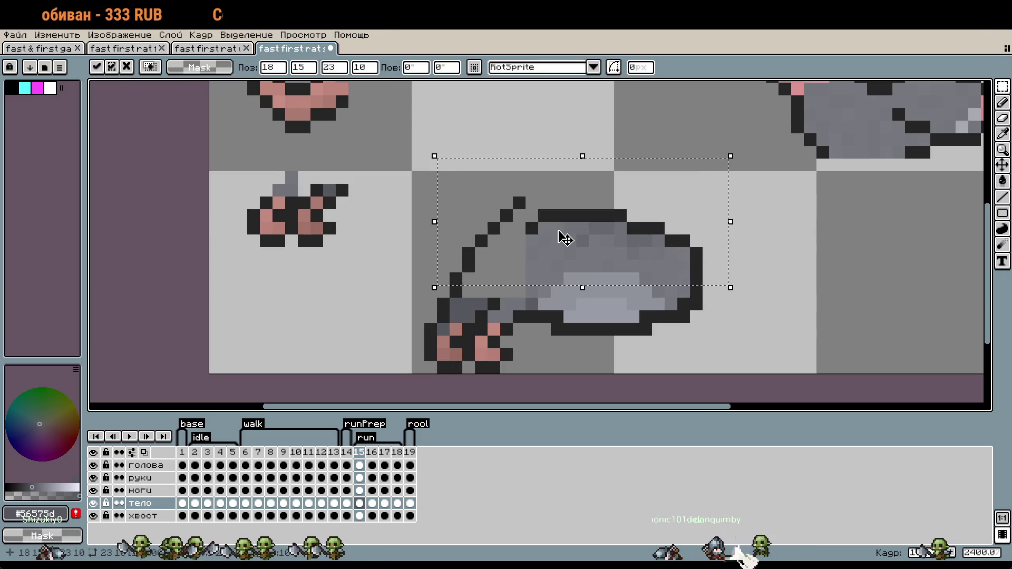
pyautogui.press('Return')
# Redraw the rear stair-step outline pixels in #252525 on the ноги layer.
pyautogui.click(147, 490)
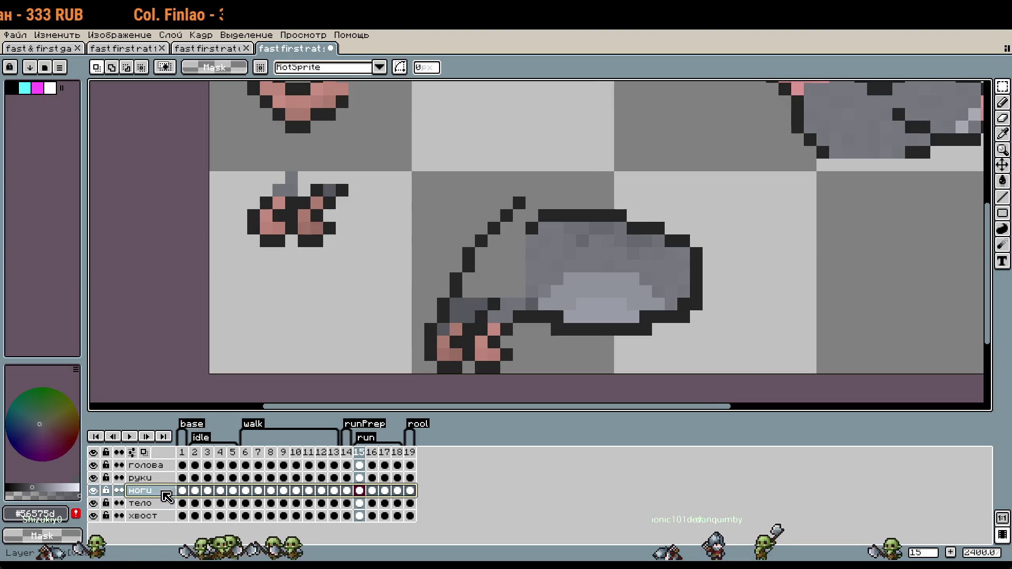
pyautogui.scroll(3, 462, 138)
pyautogui.scroll(-5, 462, 138)
pyautogui.press('b')
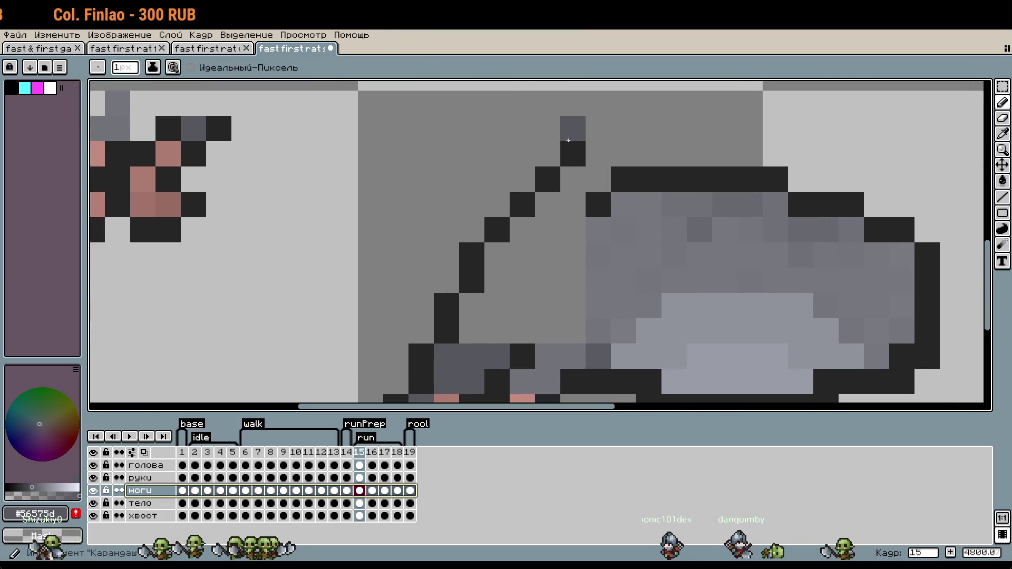
pyautogui.moveTo(572, 153)
pyautogui.mouseDown()
pyautogui.moveTo(480, 259)
pyautogui.moveTo(531, 225)
pyautogui.mouseUp()
pyautogui.keyDown('alt'); pyautogui.click(471, 279); pyautogui.keyUp('alt')
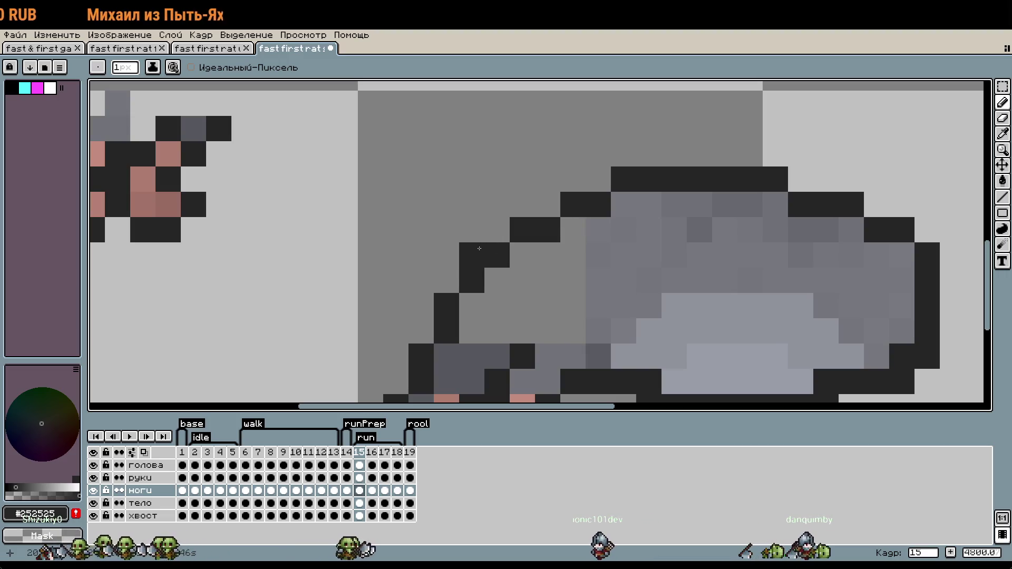
pyautogui.scroll(-8, 481, 247)
pyautogui.scroll(6, 540, 288)
pyautogui.click(541, 288)
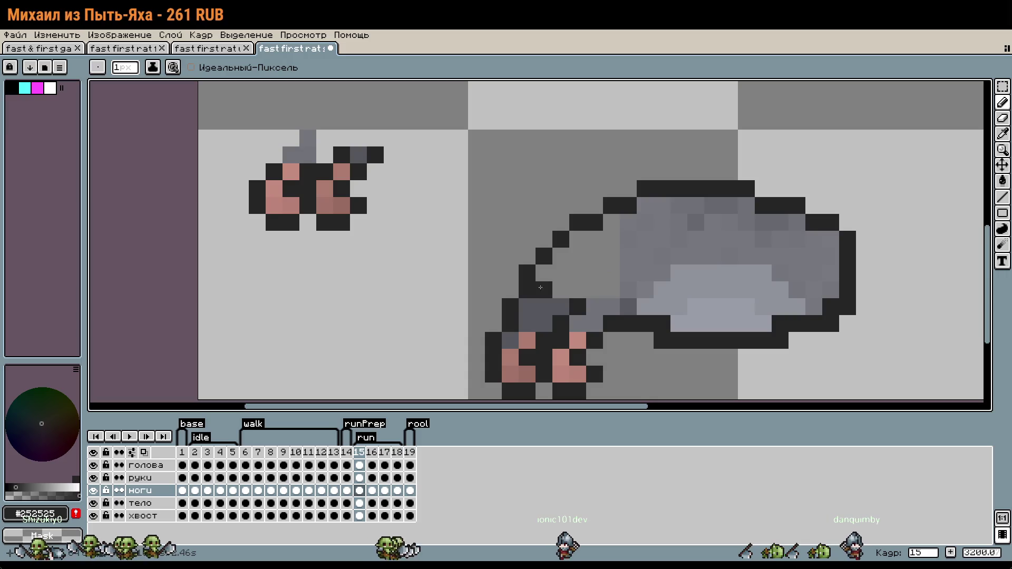
pyautogui.hotkey('ctrl', 'z')
pyautogui.click(545, 271)
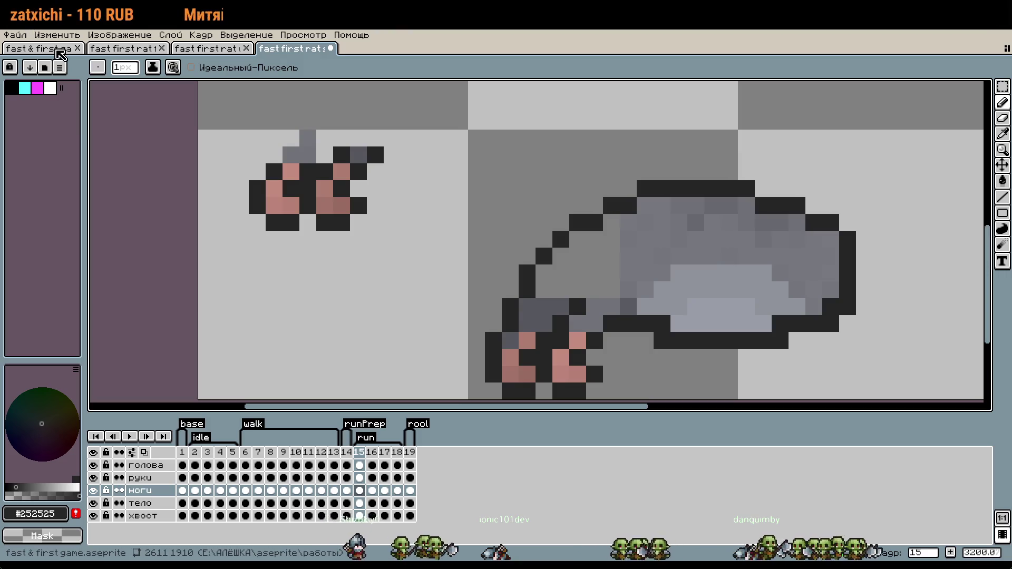
# Open the fast & first game sheet and undo the test strokes sketched over the level.
pyautogui.click(57, 49)
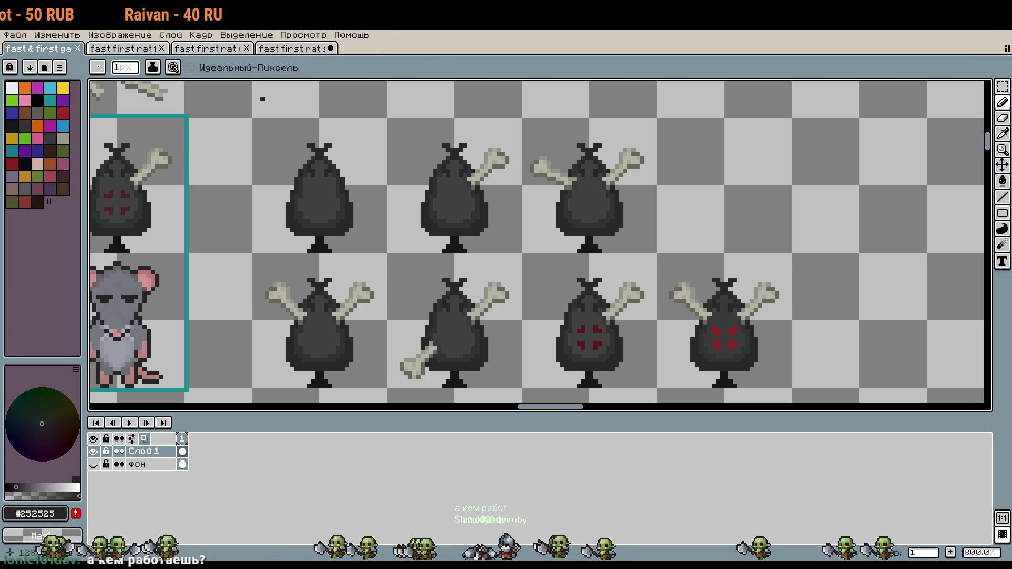
pyautogui.scroll(-4, 620, 212)
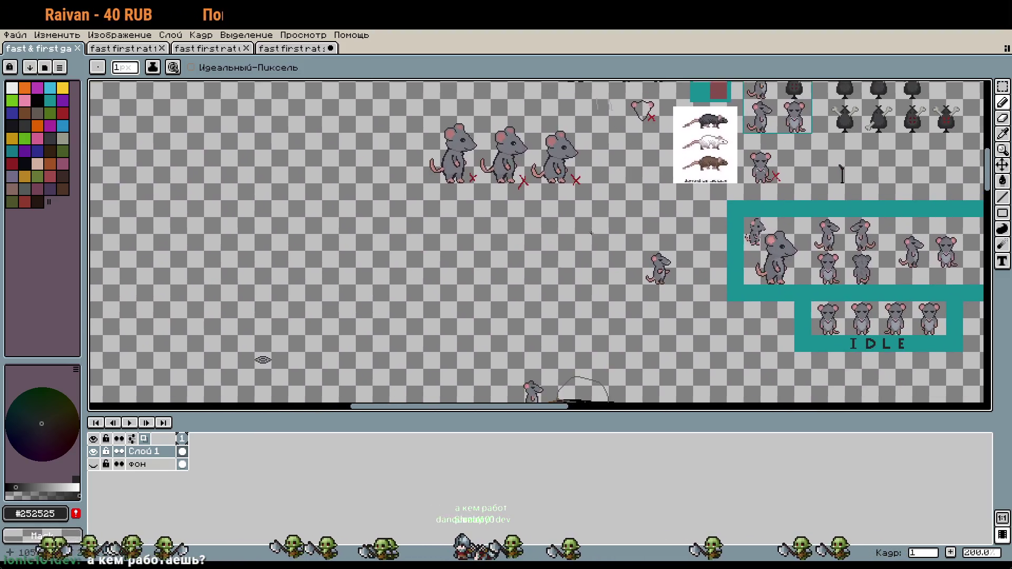
pyautogui.scroll(-4, 500, 335)
pyautogui.scroll(2, 501, 334)
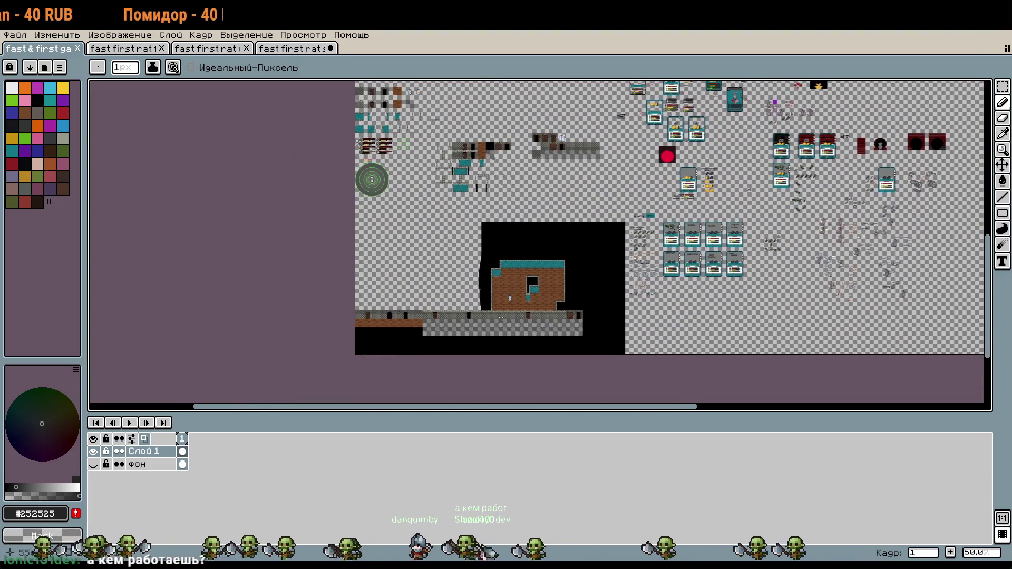
pyautogui.scroll(6, 603, 187)
pyautogui.scroll(4, 597, 183)
pyautogui.scroll(-1, 597, 183)
pyautogui.scroll(-1, 597, 184)
pyautogui.moveTo(396, 192); pyautogui.dragTo(576, 351)
pyautogui.hotkey('ctrl', 'z')
pyautogui.scroll(-6, 659, 283)
pyautogui.scroll(-3, 664, 274)
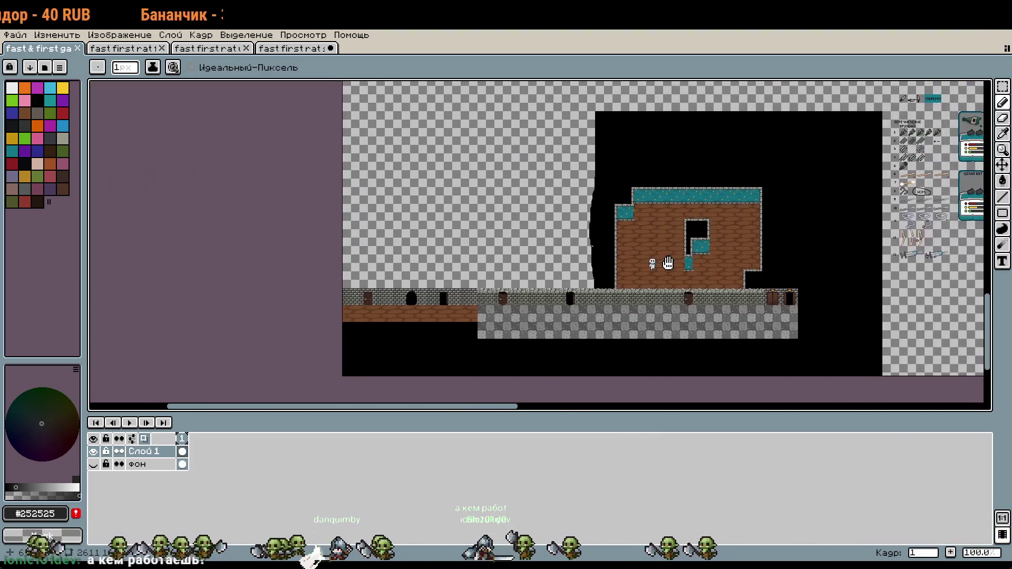
pyautogui.moveTo(742, 354); pyautogui.dragTo(337, 270)
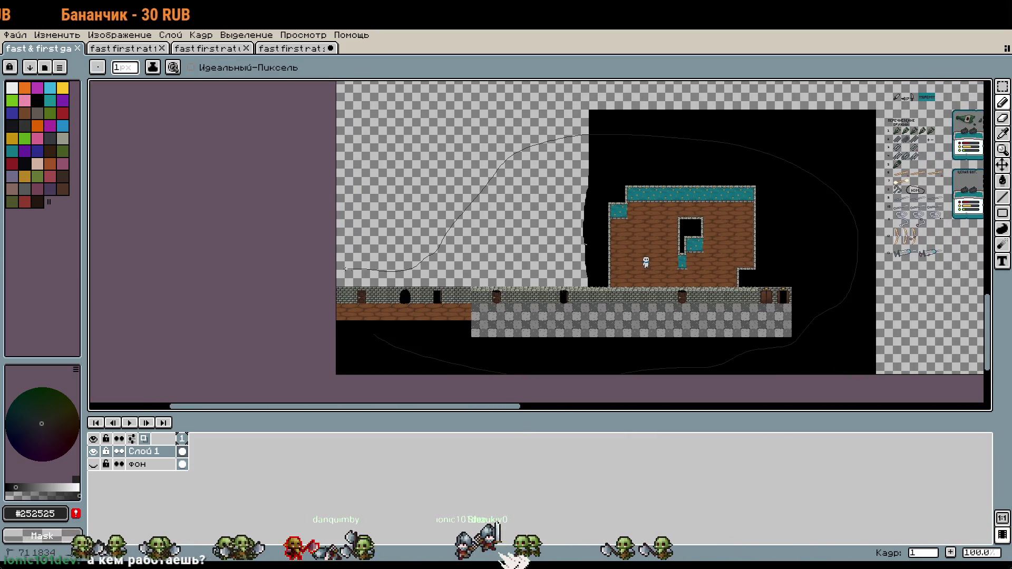
pyautogui.hotkey('ctrl', 'z')
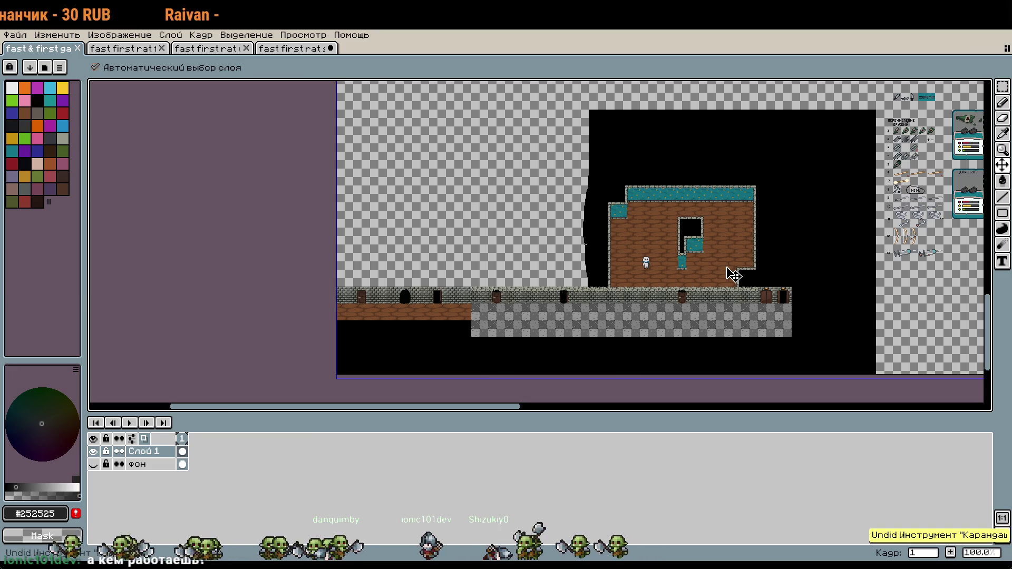
pyautogui.scroll(1, 590, 315)
pyautogui.scroll(-3, 624, 153)
pyautogui.scroll(1, 624, 152)
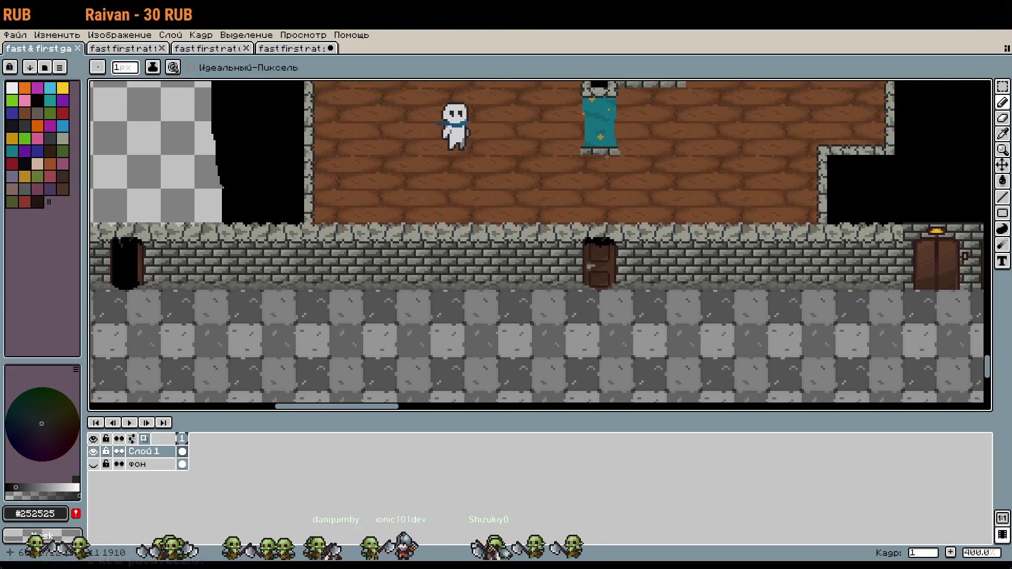
pyautogui.scroll(2, 455, 212)
pyautogui.hotkey('ctrl', 'z')
# Pan and zoom across the sheet to view its lower, right-hand and upper tile art.
pyautogui.scroll(-2, 639, 266)
pyautogui.scroll(1, 640, 266)
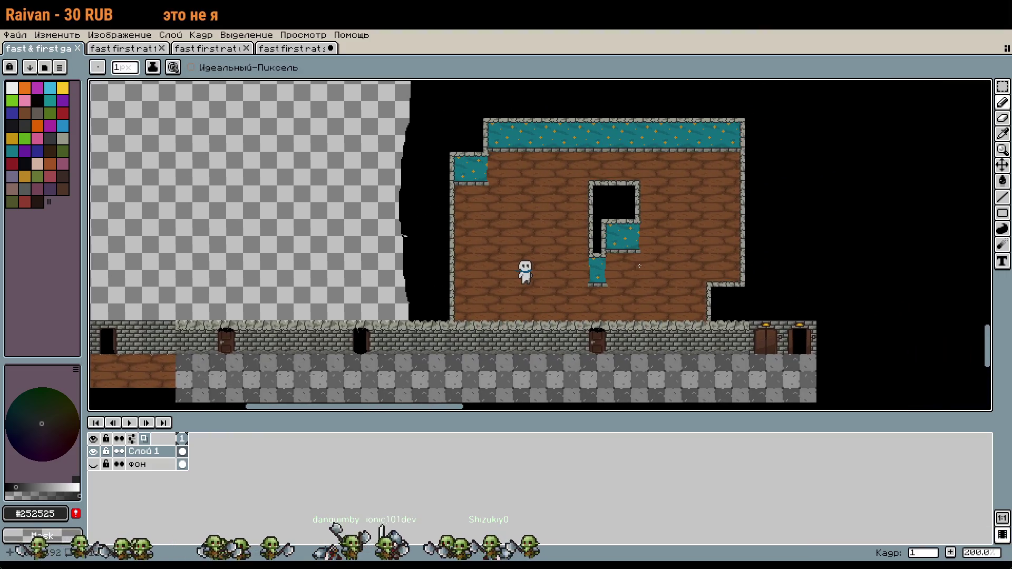
pyautogui.scroll(-1, 632, 231)
pyautogui.moveTo(645, 217); pyautogui.dragTo(669, 337)
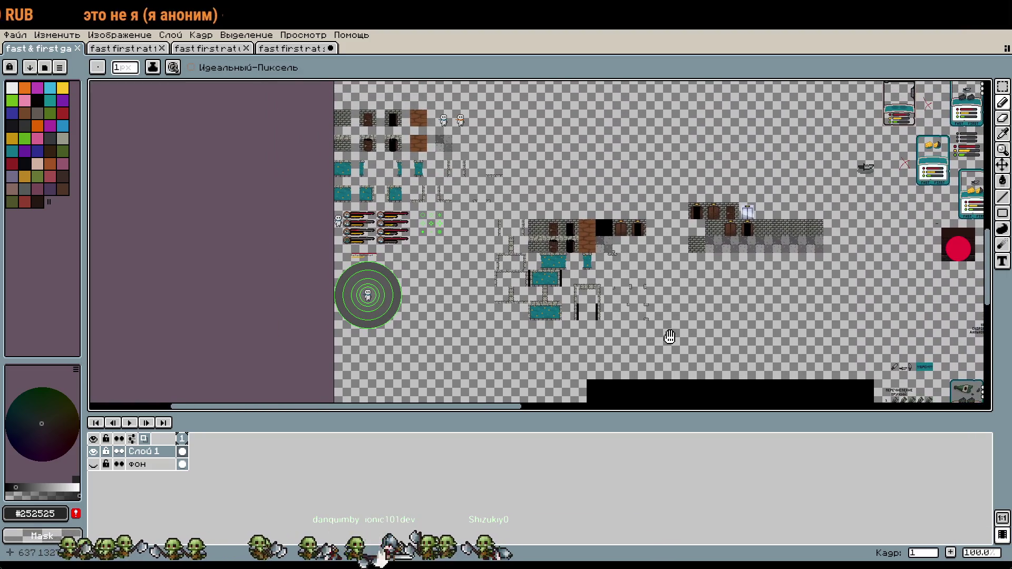
pyautogui.scroll(1, 596, 195)
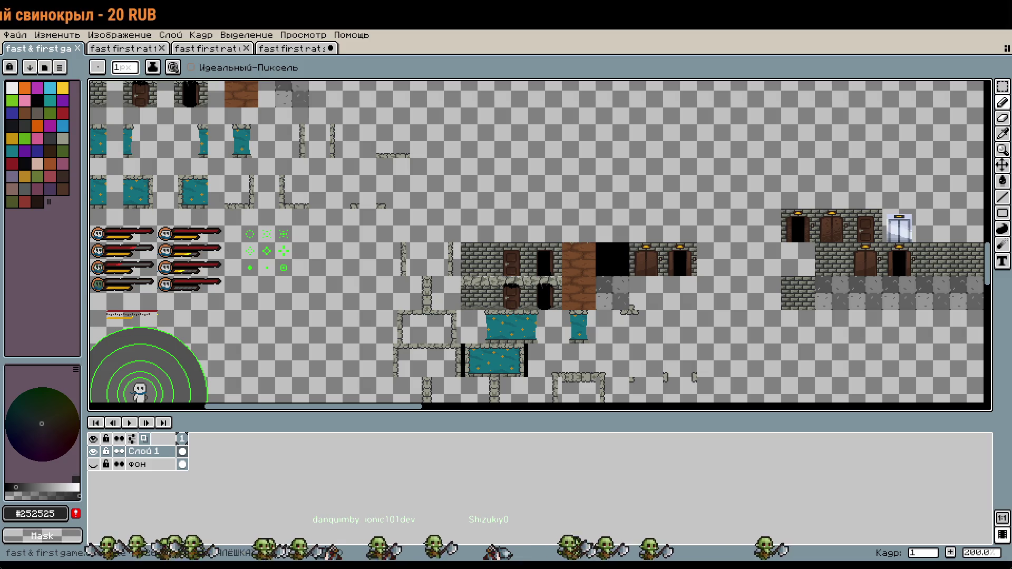
pyautogui.scroll(-2, 843, 190)
pyautogui.scroll(2, 843, 190)
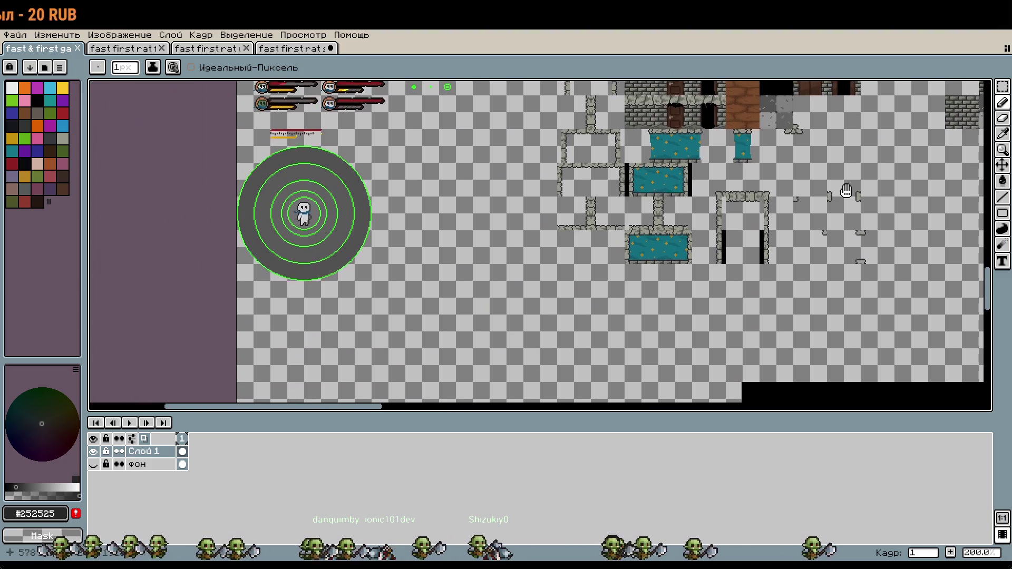
pyautogui.moveTo(809, 300)
pyautogui.mouseDown()
pyautogui.moveTo(571, 248)
pyautogui.moveTo(698, 188)
pyautogui.mouseUp()
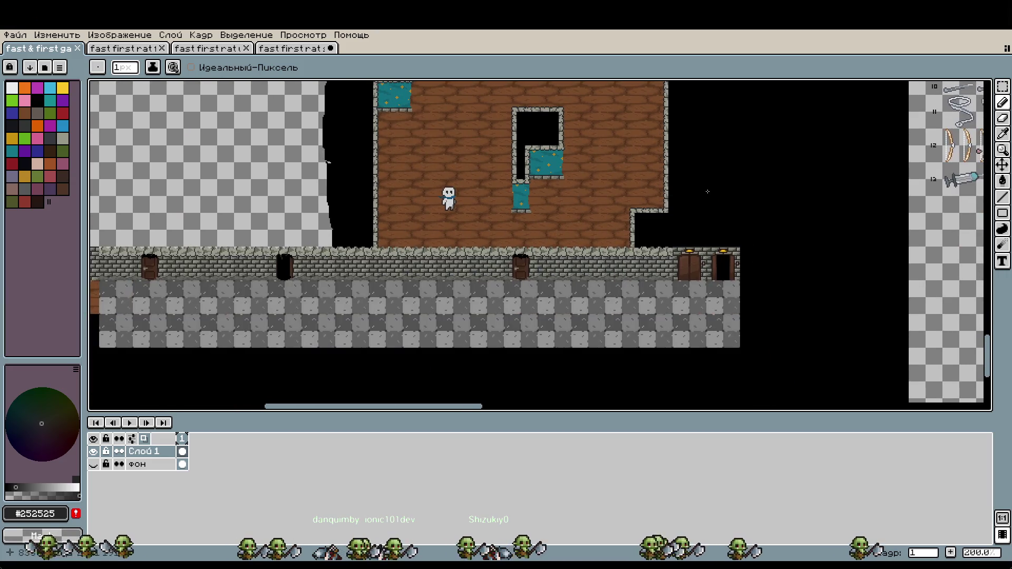
pyautogui.scroll(-1, 635, 232)
pyautogui.scroll(-1, 622, 229)
pyautogui.scroll(-1, 595, 225)
pyautogui.moveTo(580, 237); pyautogui.dragTo(476, 343)
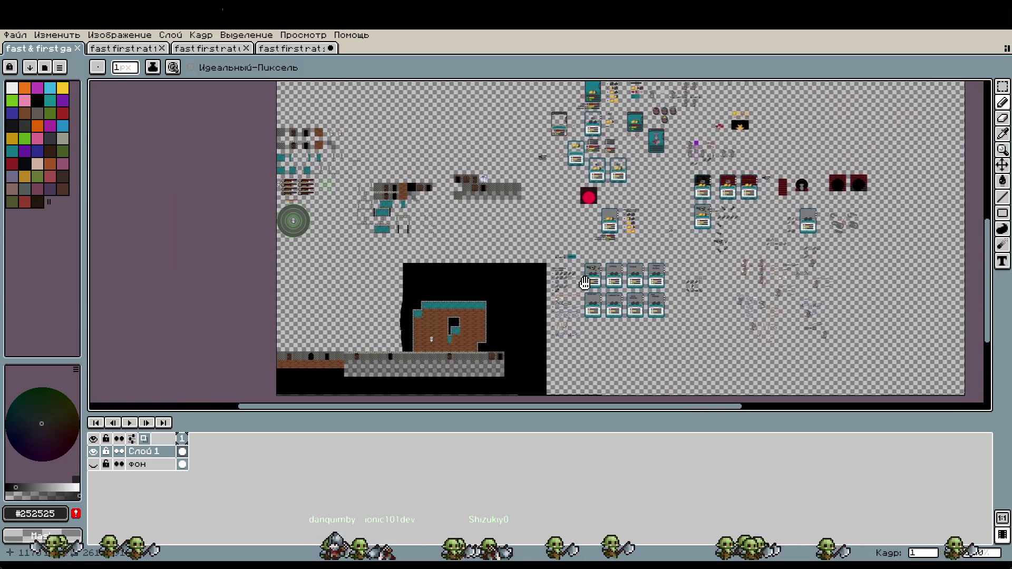
# Pan to the upper-right tiles and IDLE rat frames, then return to the rat run file.
pyautogui.moveTo(633, 243); pyautogui.dragTo(592, 330)
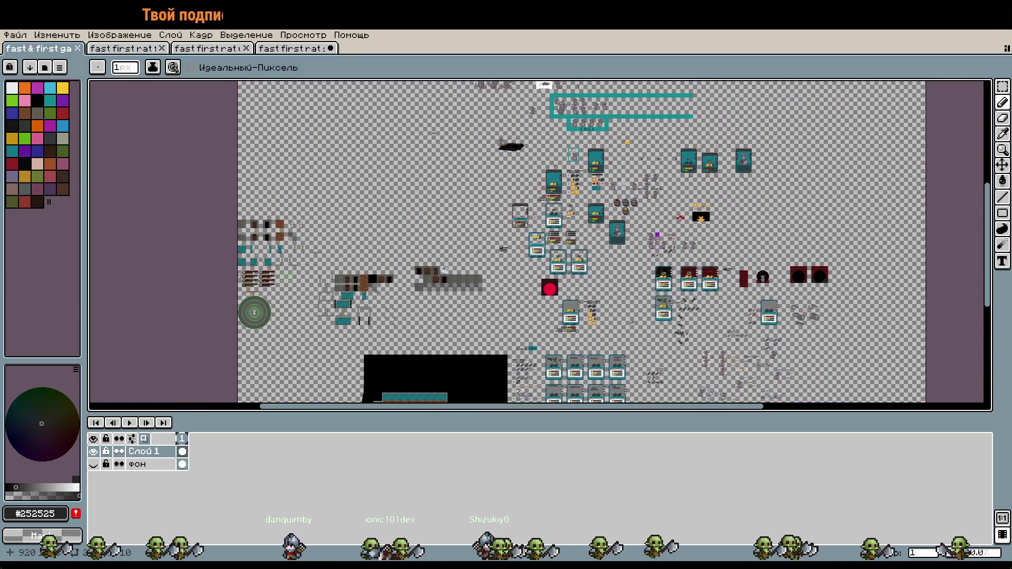
pyautogui.scroll(2, 571, 245)
pyautogui.moveTo(674, 198); pyautogui.dragTo(594, 331)
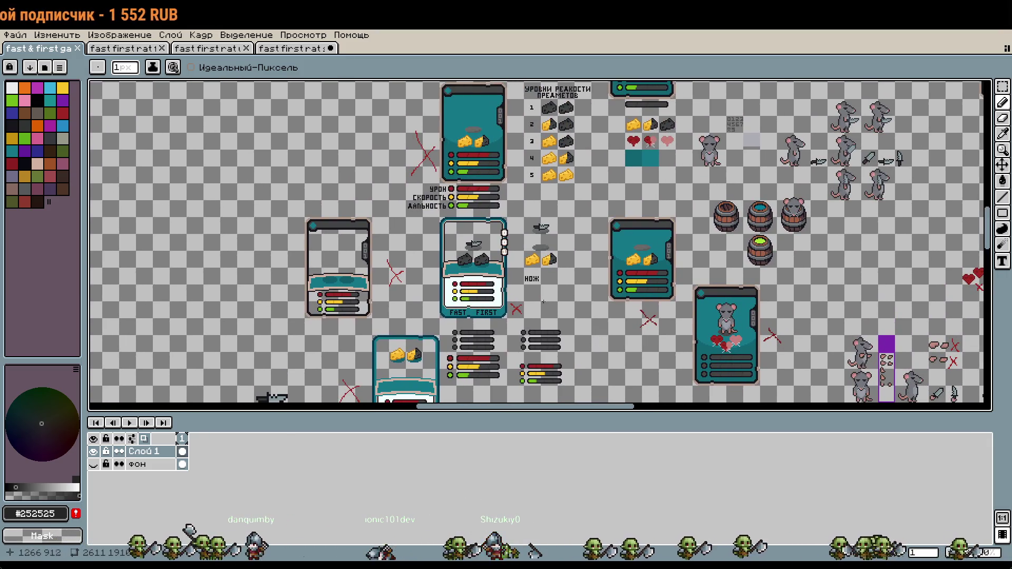
pyautogui.scroll(-1, 541, 282)
pyautogui.moveTo(561, 60); pyautogui.dragTo(520, 228)
pyautogui.scroll(1, 519, 228)
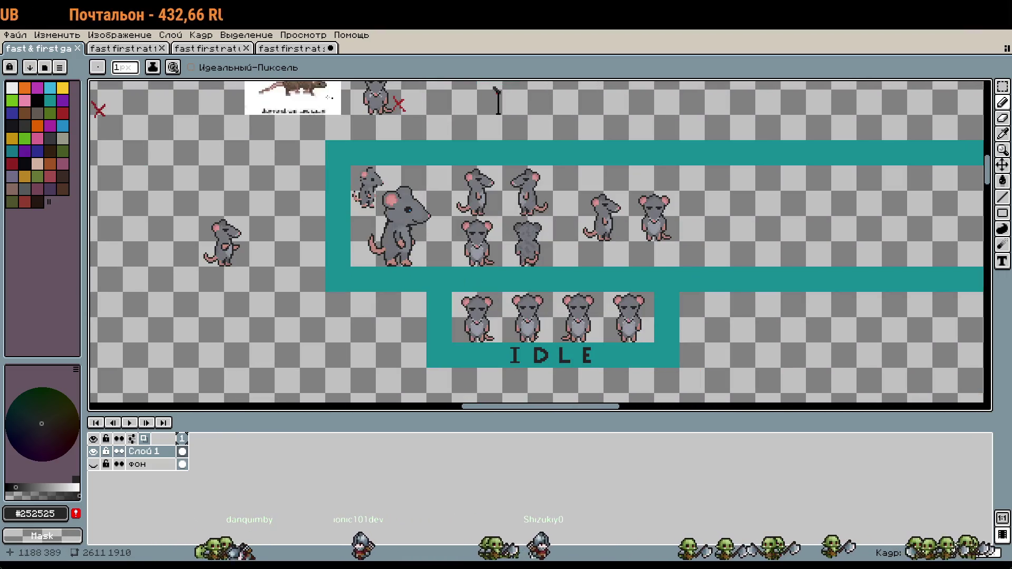
pyautogui.click(287, 48)
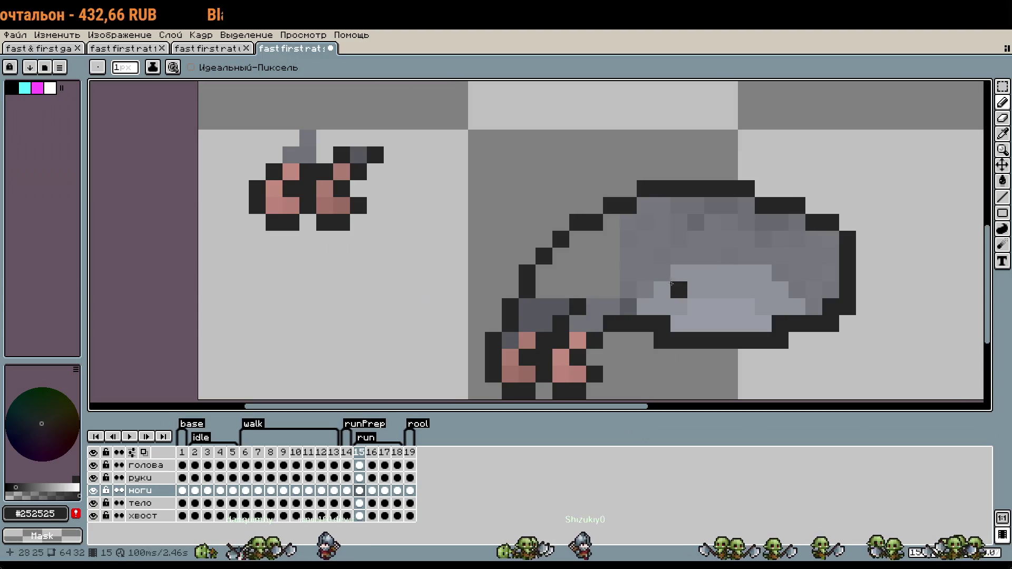
# Undo the stray dark pixels in and beneath the rat's body.
pyautogui.moveTo(725, 285); pyautogui.dragTo(606, 209)
pyautogui.hotkey('ctrl', 'z')
pyautogui.scroll(-1, 606, 209)
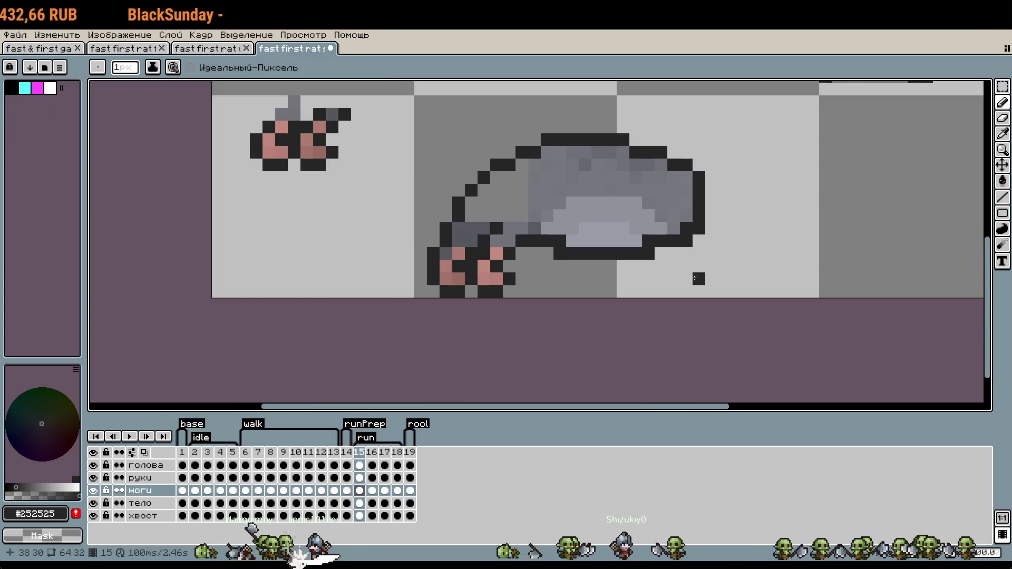
pyautogui.scroll(1, 501, 244)
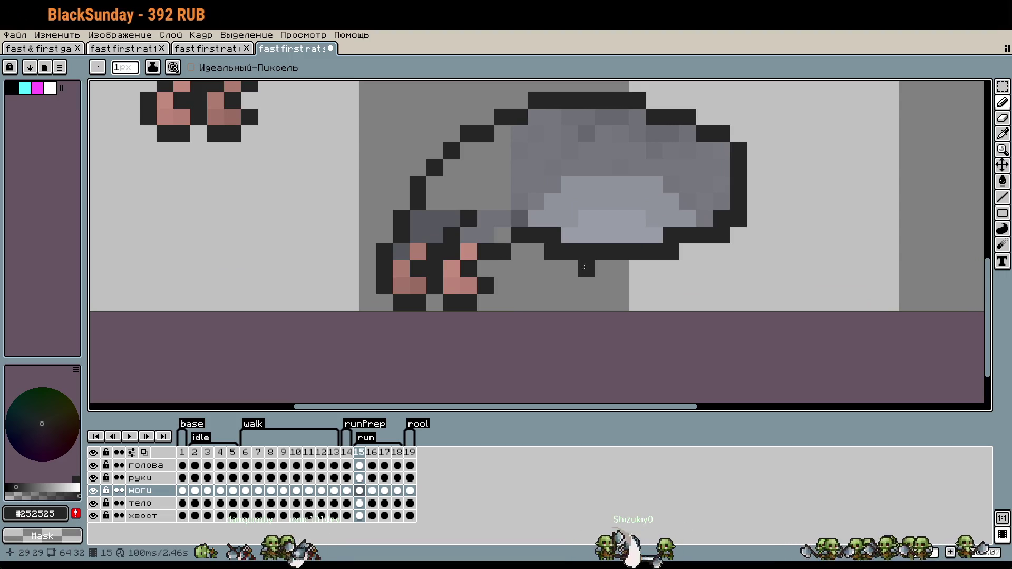
pyautogui.click(606, 281)
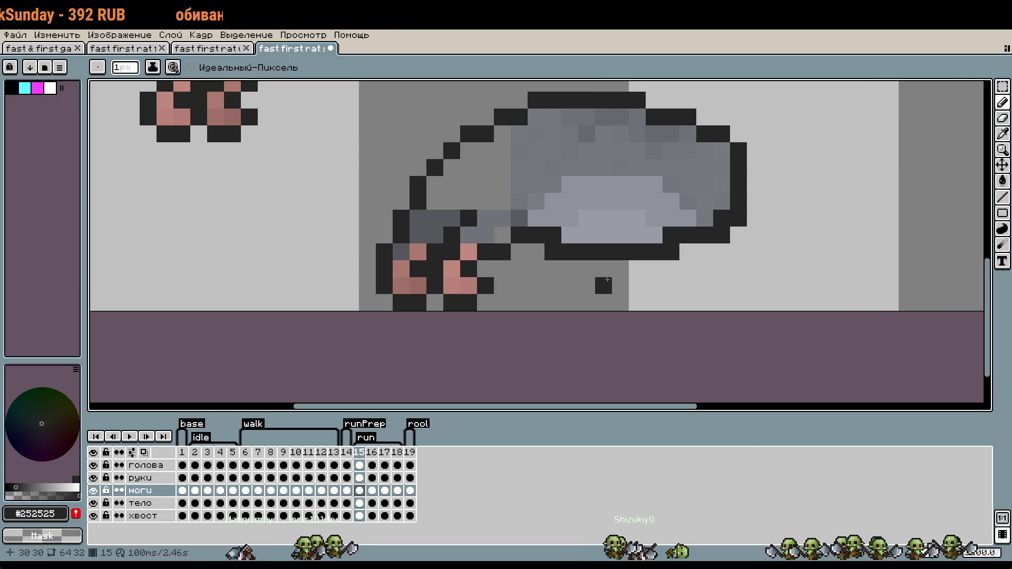
pyautogui.hotkey('ctrl', 'z')
pyautogui.scroll(1, 503, 219)
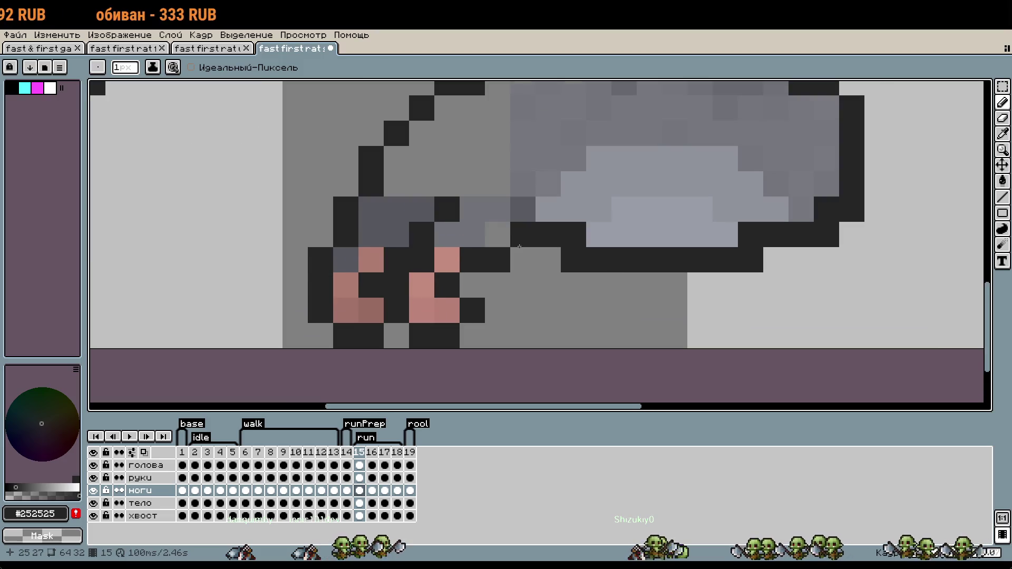
pyautogui.scroll(1, 502, 217)
# Sample the body grey and repaint the dark leg-joint pixels and a black pixel grey.
pyautogui.keyDown('alt'); pyautogui.click(490, 211); pyautogui.keyUp('alt')
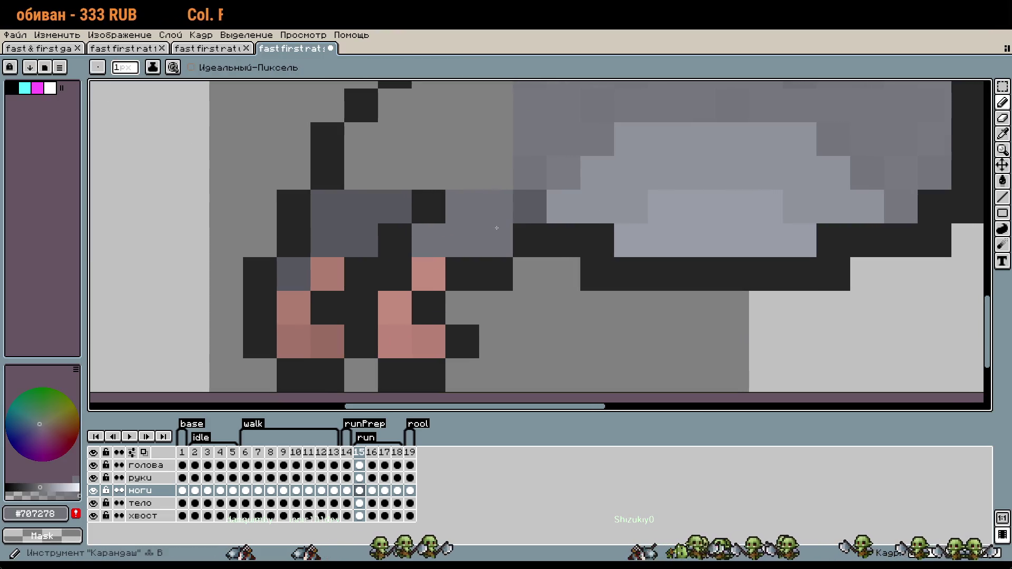
pyautogui.moveTo(498, 221); pyautogui.dragTo(519, 206)
pyautogui.click(701, 142)
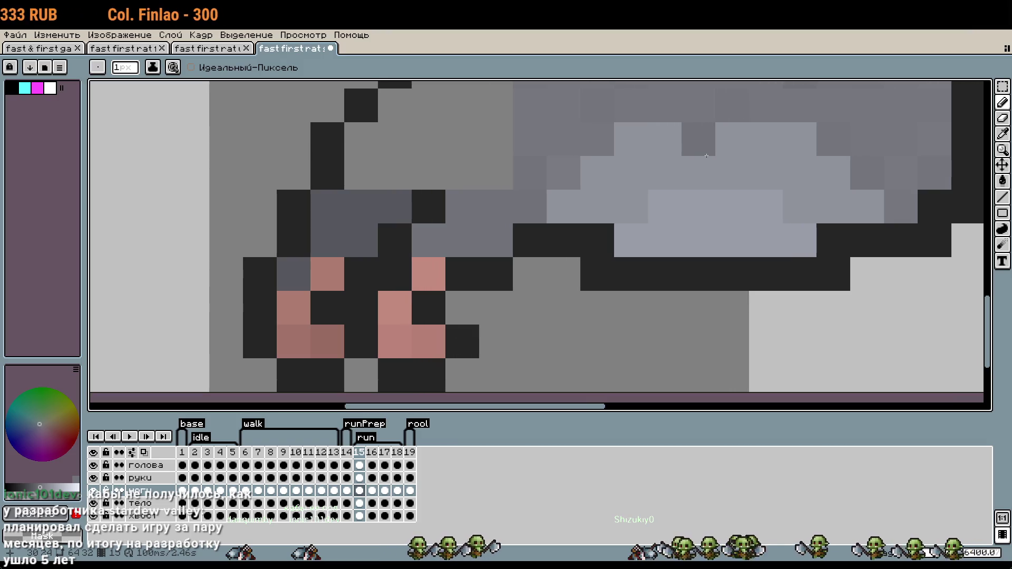
pyautogui.hotkey('ctrl', 'z')
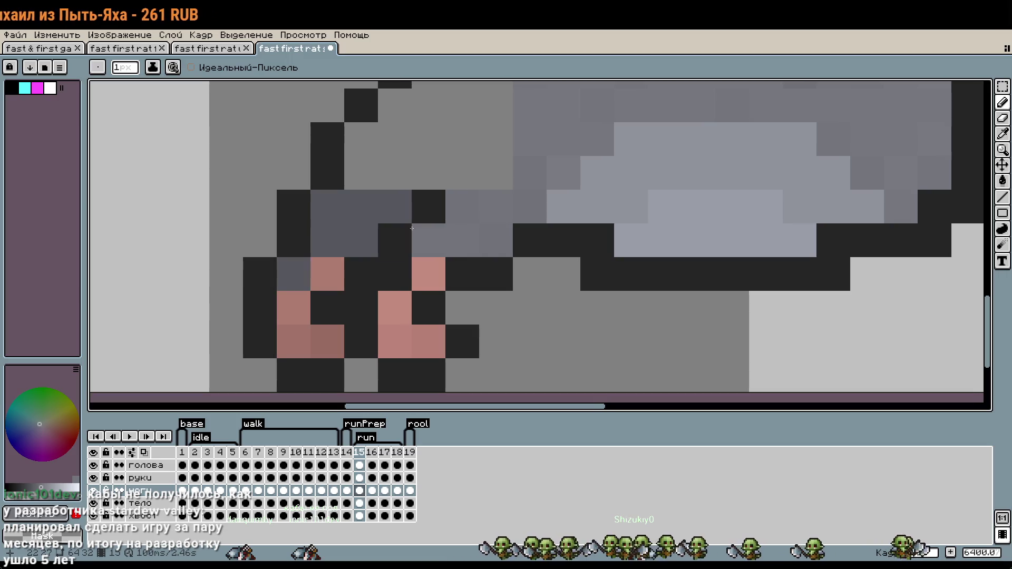
pyautogui.scroll(-1, 570, 297)
pyautogui.click(449, 219)
pyautogui.scroll(1, 429, 223)
pyautogui.scroll(1, 429, 223)
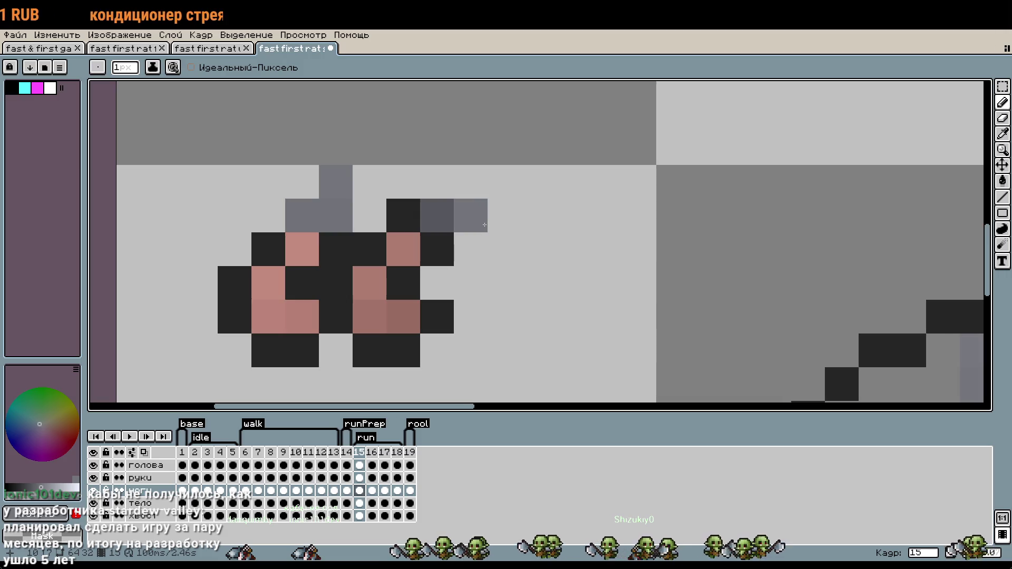
pyautogui.scroll(-1, 605, 248)
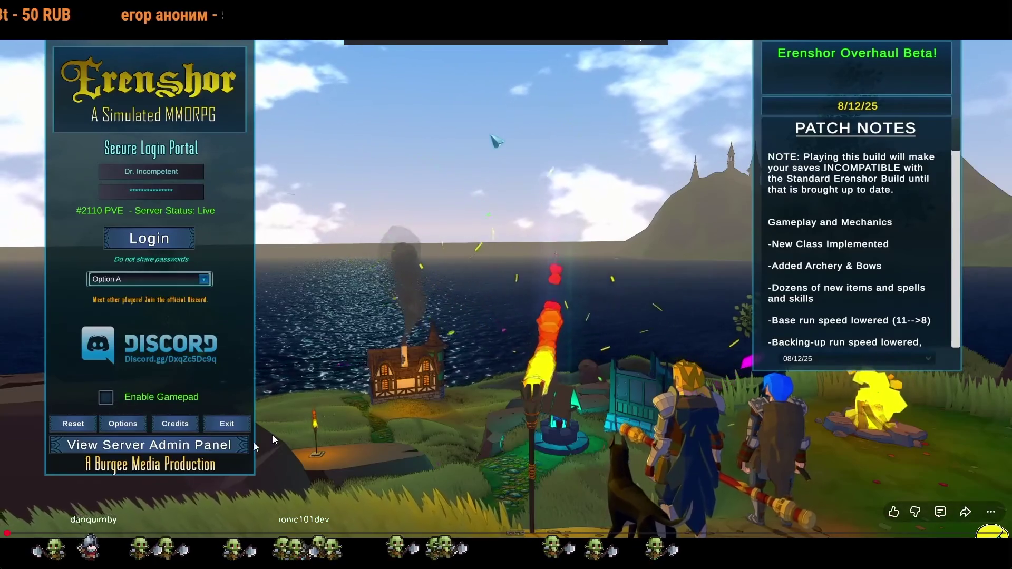
# Scrub the Erenshor video forward through about 43:53 and 55:20 to roughly 1:45:12.
pyautogui.click(142, 532)
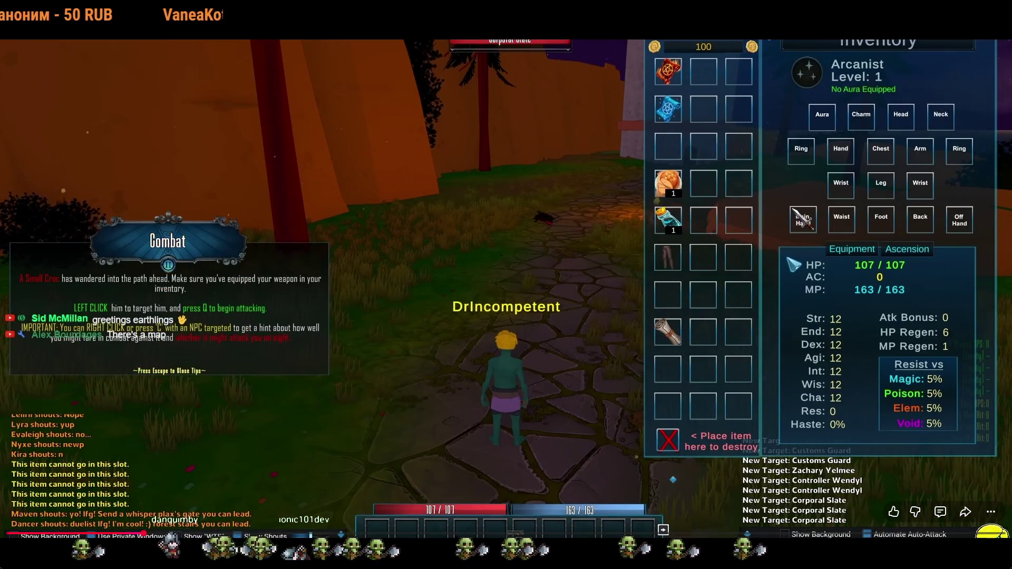
pyautogui.moveTo(143, 533); pyautogui.dragTo(320, 533)
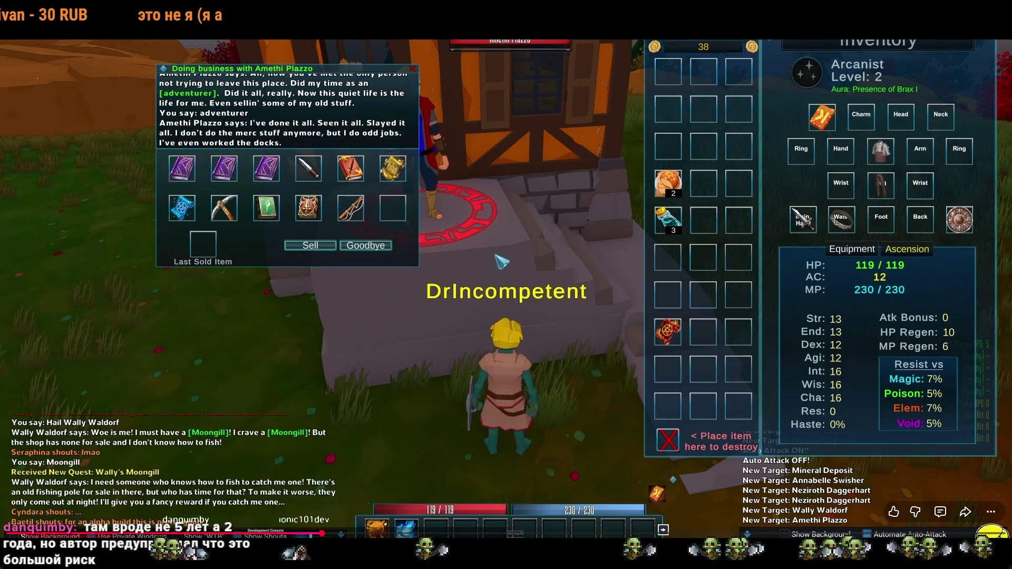
pyautogui.moveTo(321, 533)
pyautogui.mouseDown()
pyautogui.moveTo(348, 533)
pyautogui.moveTo(213, 533)
pyautogui.mouseUp()
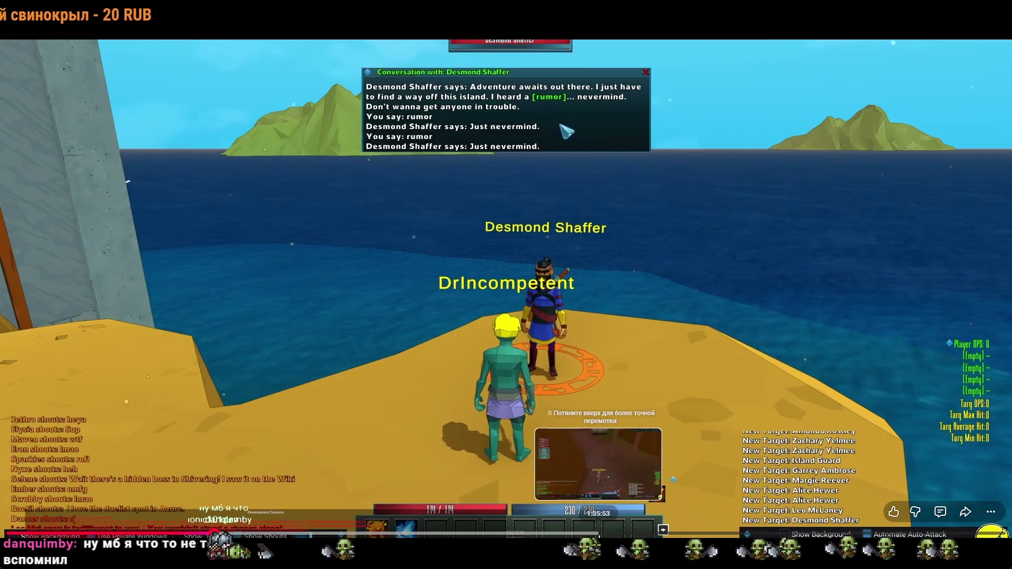
pyautogui.moveTo(655, 533); pyautogui.dragTo(652, 534)
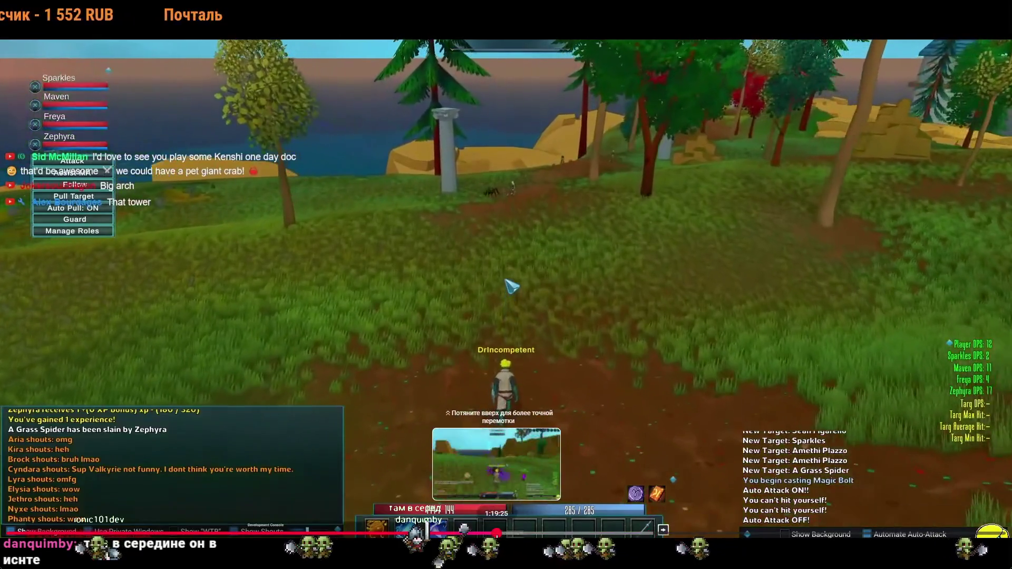
# Scrub the Erenshor video back to about 1:20:52, then ahead to 1:50:35, and toggle playback.
pyautogui.moveTo(652, 533); pyautogui.dragTo(456, 533)
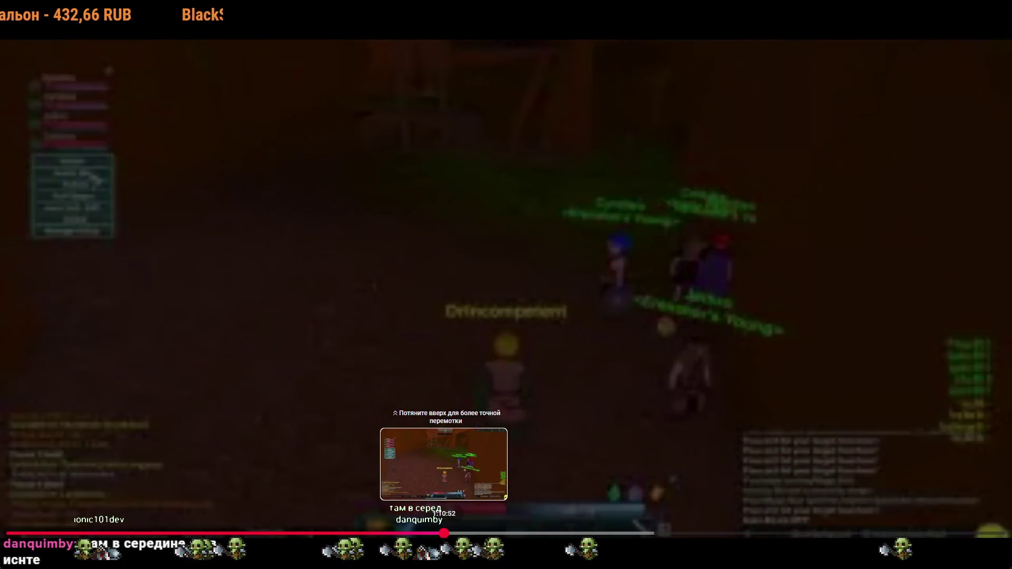
pyautogui.moveTo(455, 534); pyautogui.dragTo(451, 533)
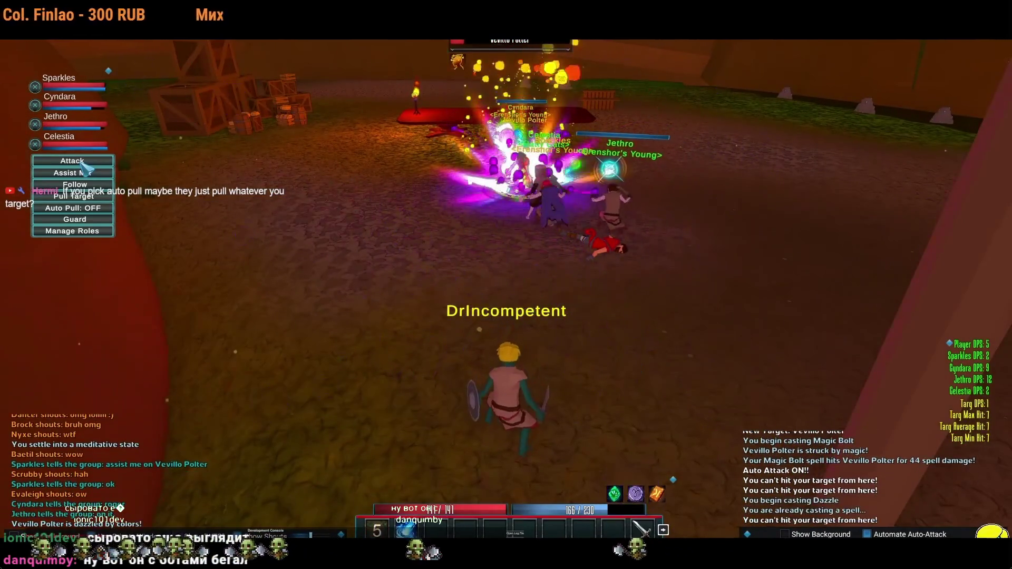
pyautogui.moveTo(546, 465)
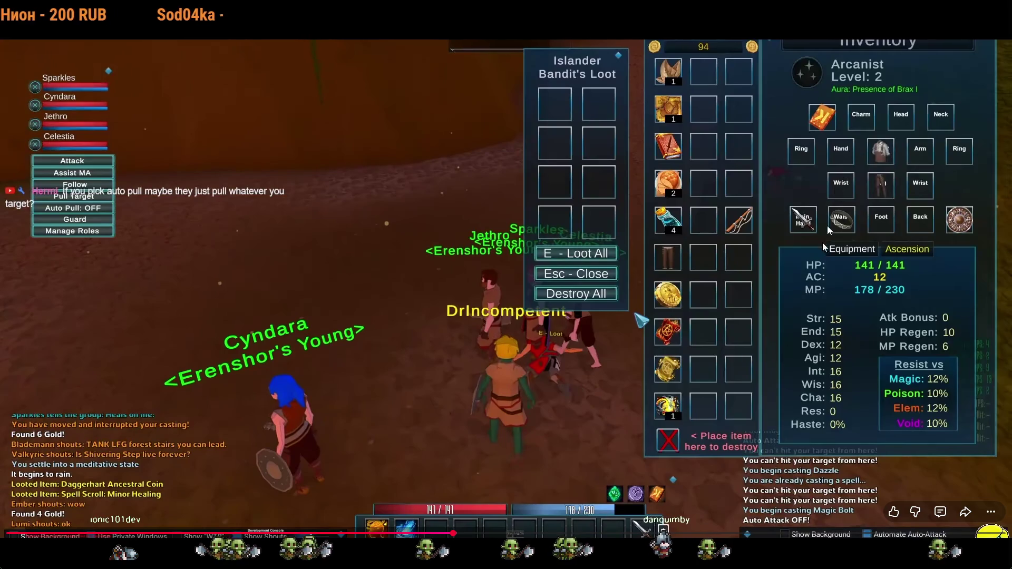
pyautogui.moveTo(671, 534); pyautogui.dragTo(689, 534)
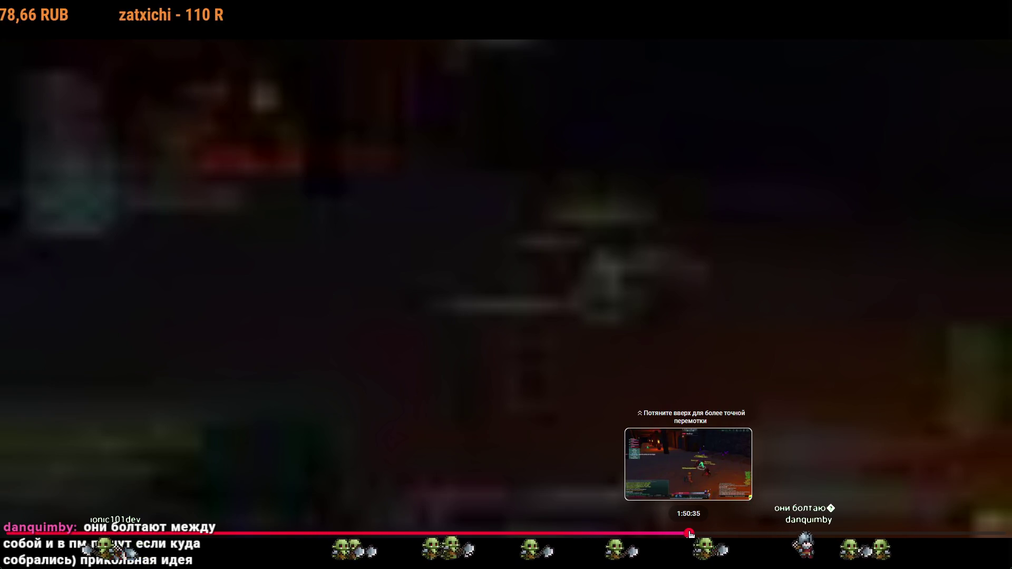
pyautogui.moveTo(689, 533); pyautogui.dragTo(689, 534)
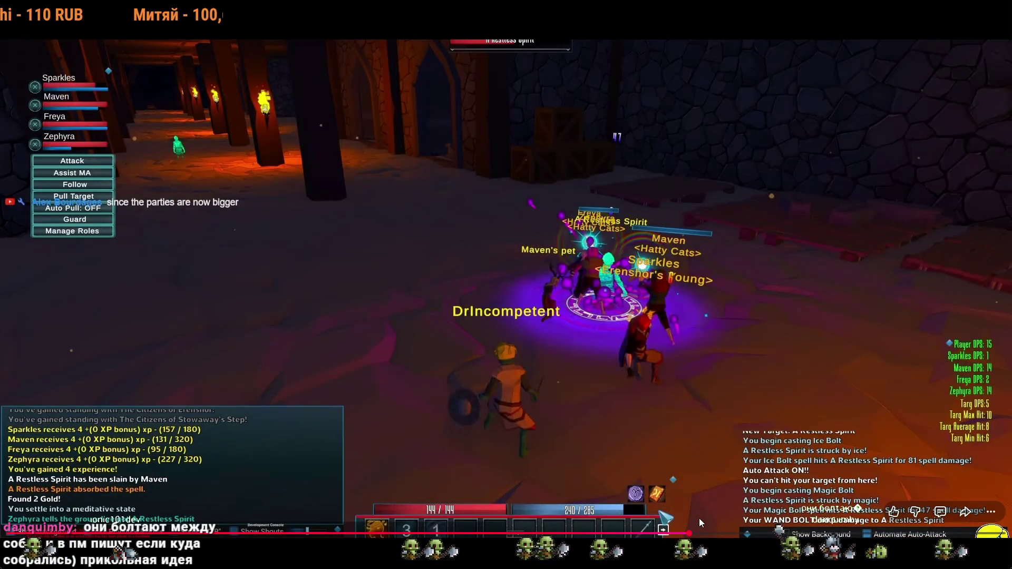
pyautogui.click(678, 429)
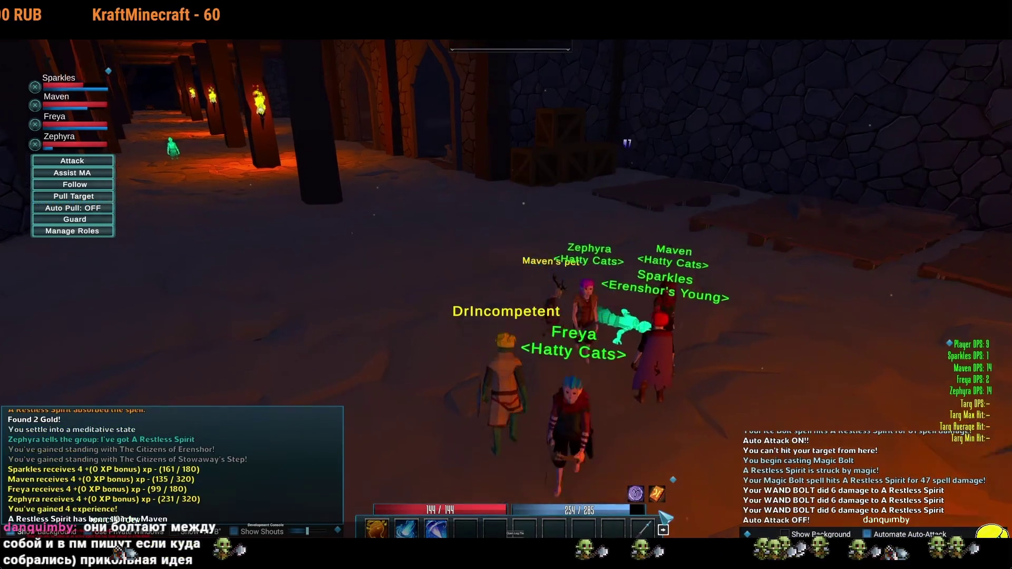
pyautogui.press('e')
pyautogui.press('e')
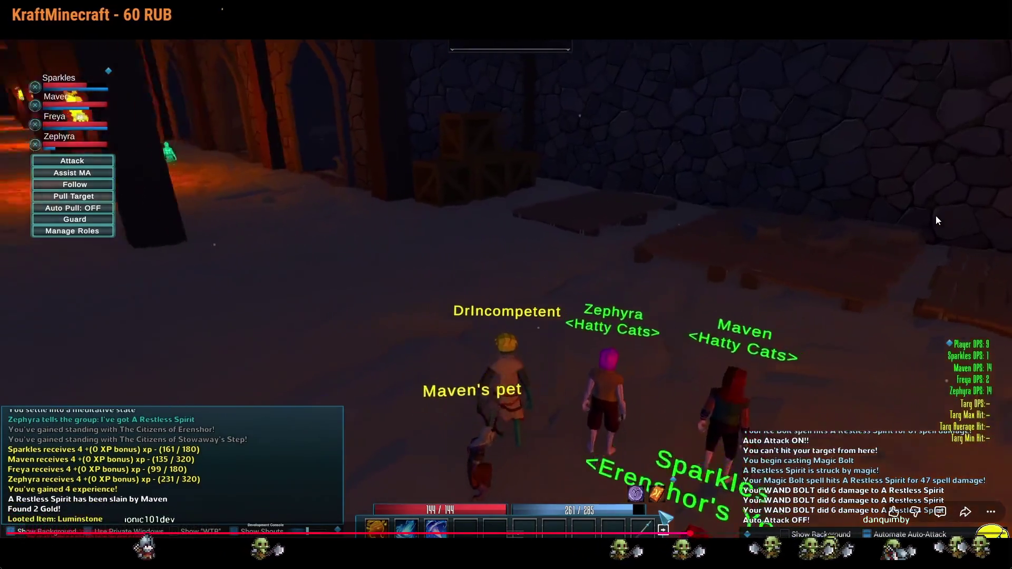
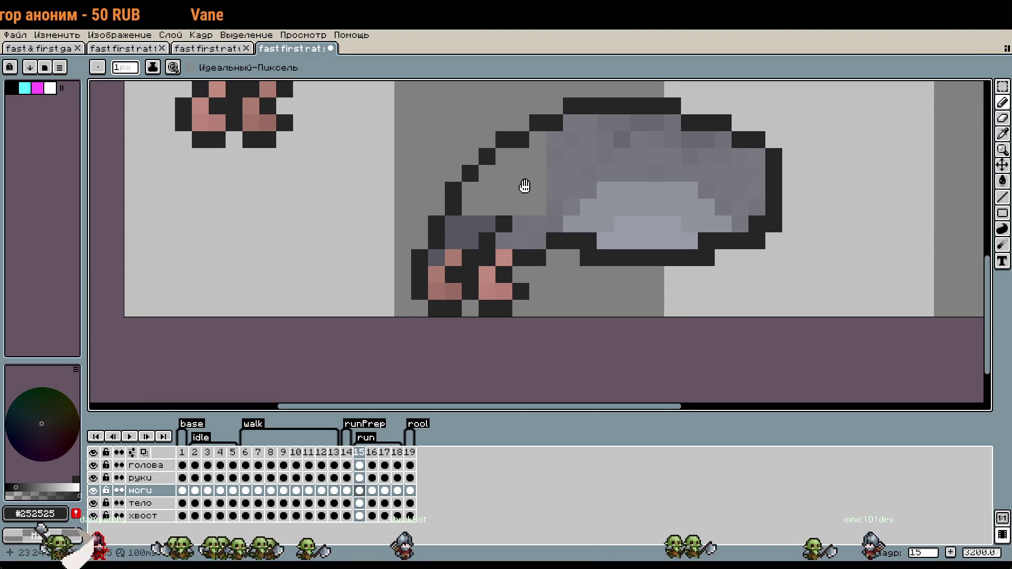
# Erase the two stray dark outline pixels near the rat's hind legs with the Pencil.
pyautogui.scroll(-5, 568, 327)
pyautogui.click(570, 250)
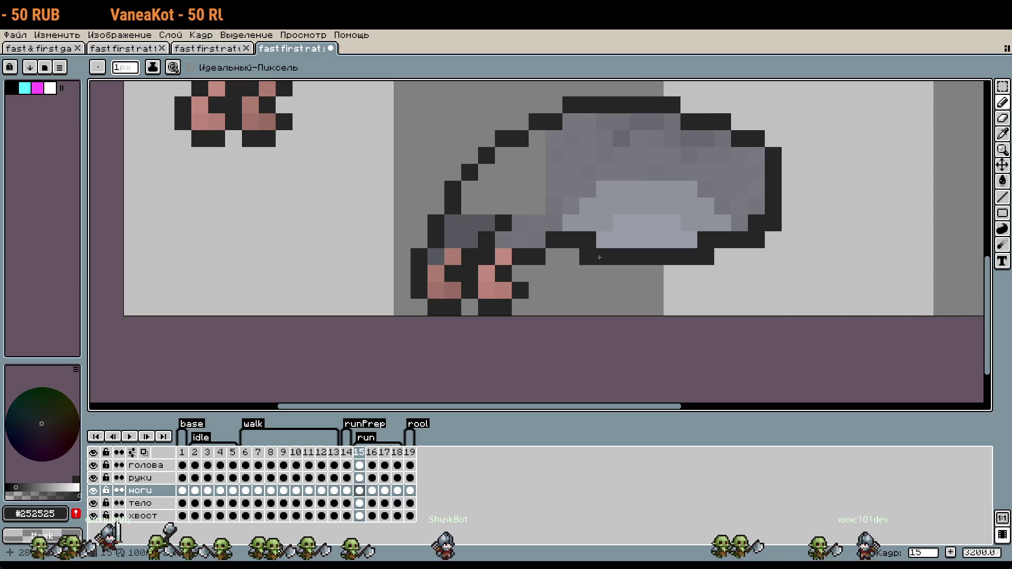
pyautogui.click(588, 267)
pyautogui.press('w')
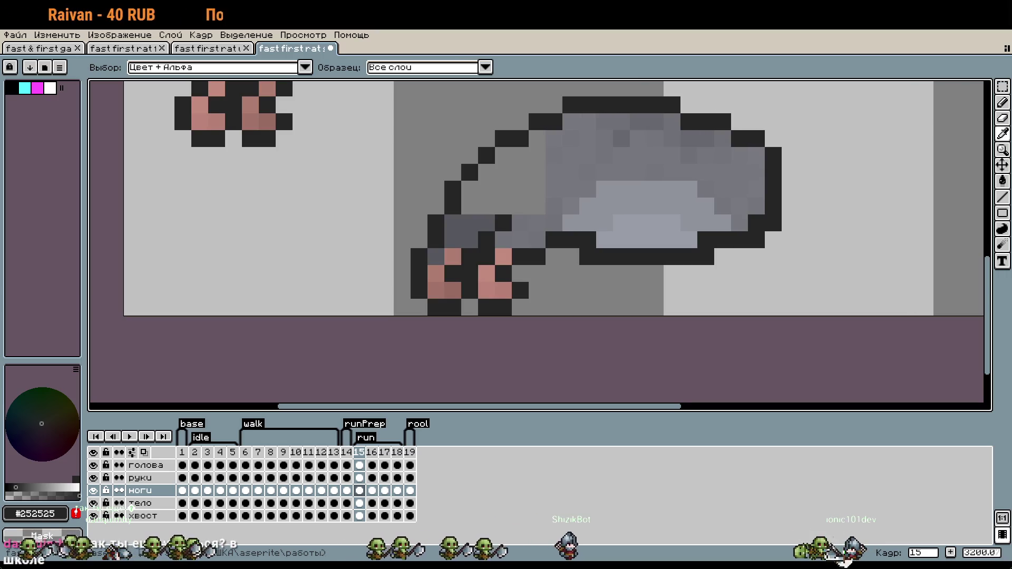
pyautogui.press('b')
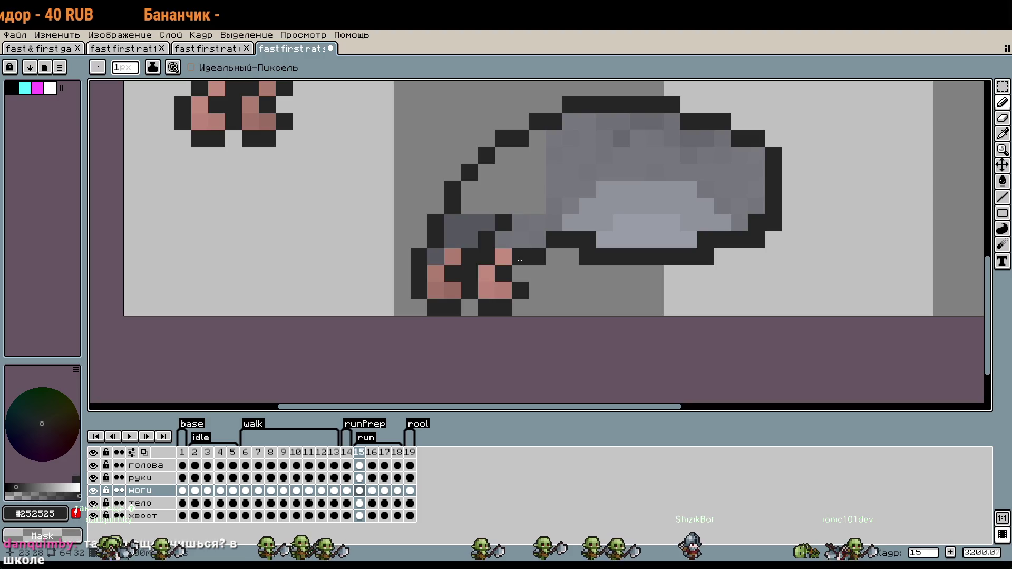
# On the тело layer, marquee-select the rat body and move it up one pixel.
pyautogui.scroll(3, 618, 240)
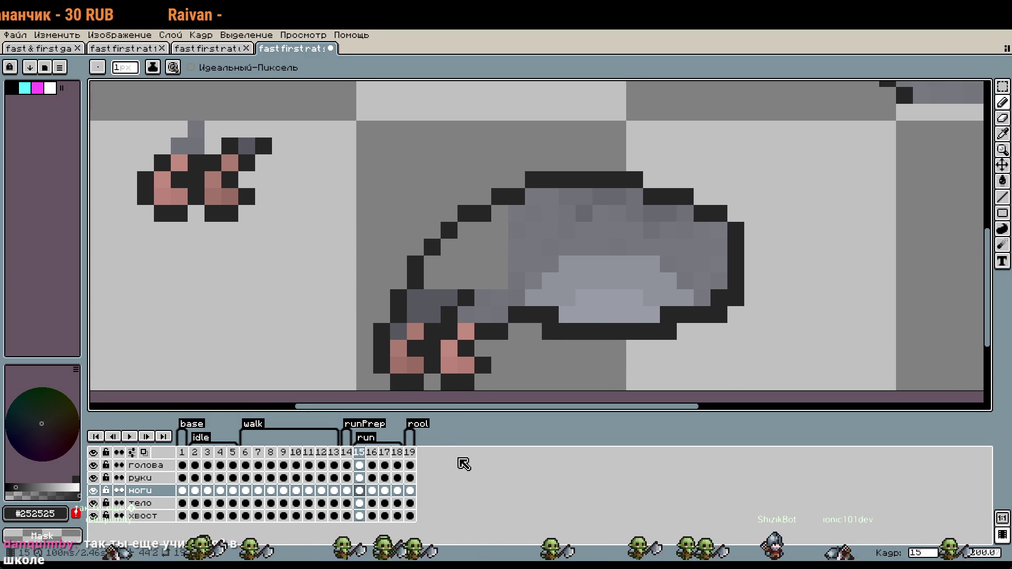
pyautogui.moveTo(678, 299); pyautogui.dragTo(636, 308)
pyautogui.press('m')
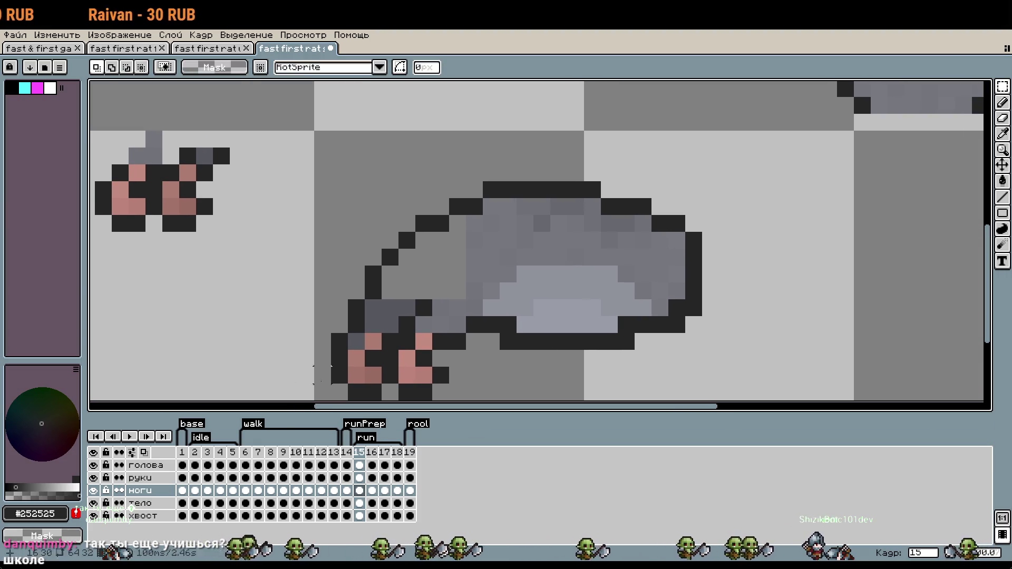
pyautogui.click(141, 503)
pyautogui.scroll(-1, 695, 274)
pyautogui.moveTo(695, 274); pyautogui.dragTo(696, 262)
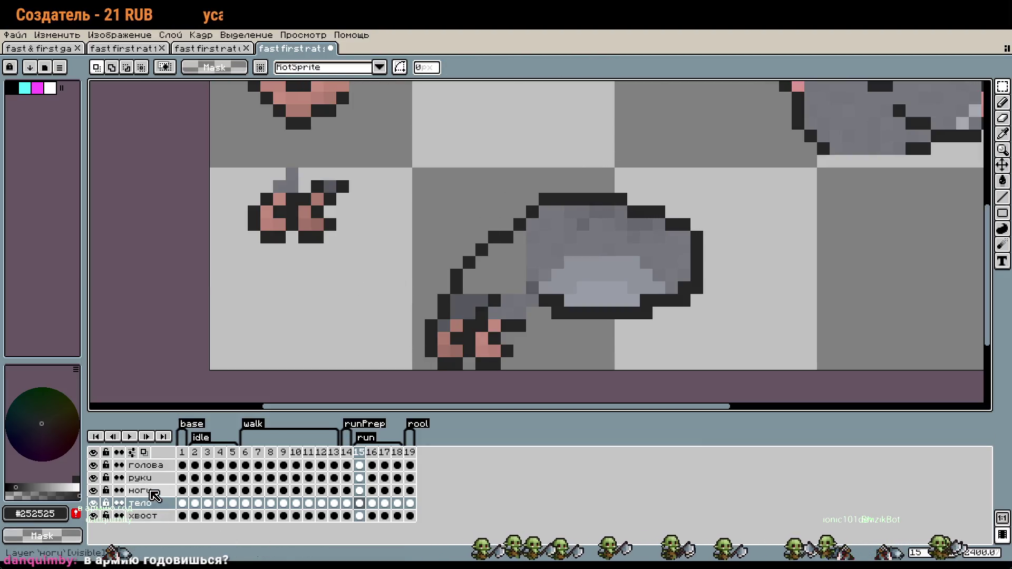
# On the ноги layer, move the legs up one pixel and one pixel right.
pyautogui.click(141, 490)
pyautogui.moveTo(393, 199); pyautogui.dragTo(577, 369)
pyautogui.moveTo(505, 350); pyautogui.dragTo(506, 337)
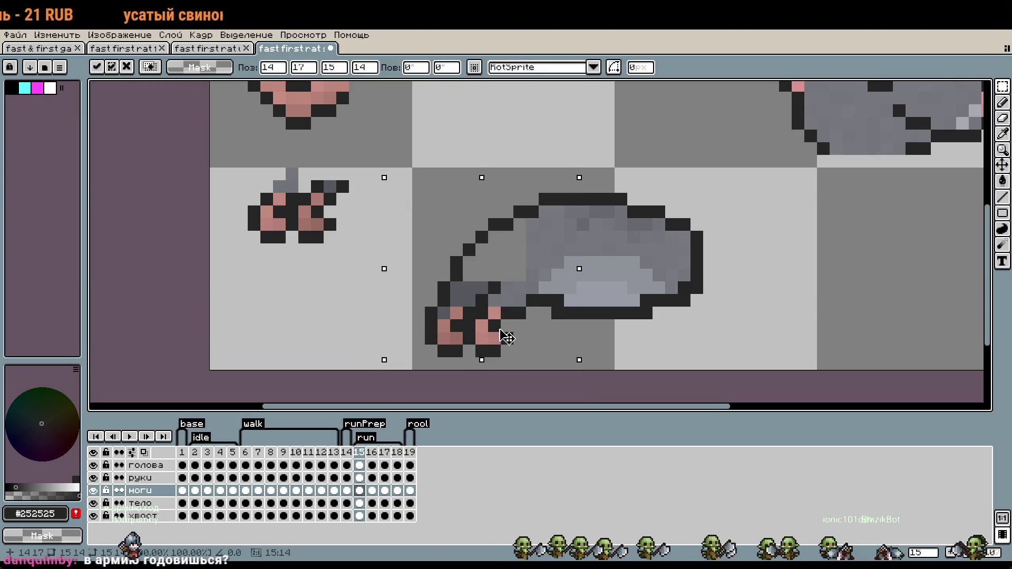
pyautogui.click(643, 350)
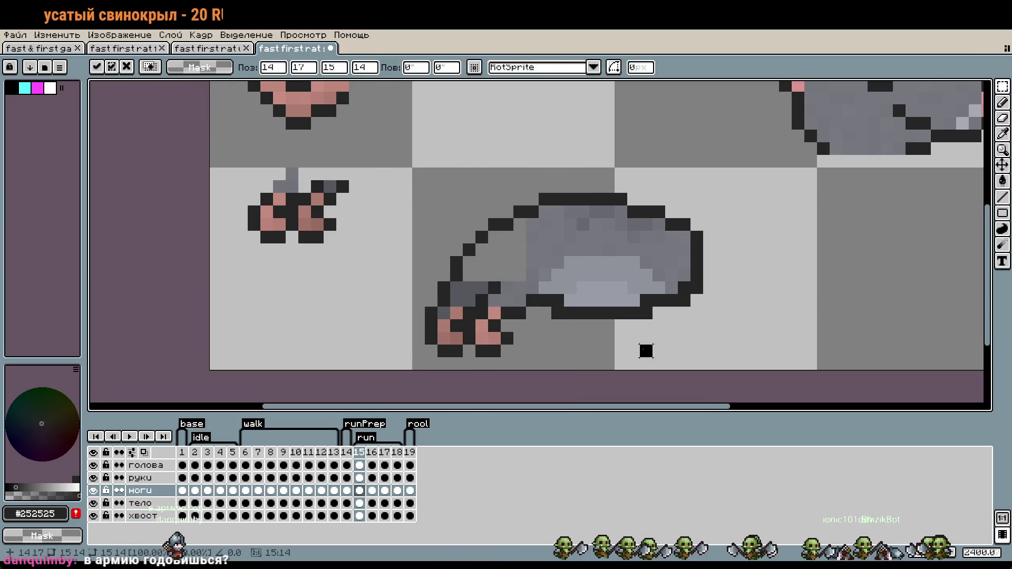
pyautogui.moveTo(419, 287)
pyautogui.mouseDown()
pyautogui.moveTo(527, 369)
pyautogui.moveTo(498, 348)
pyautogui.moveTo(493, 356)
pyautogui.mouseUp()
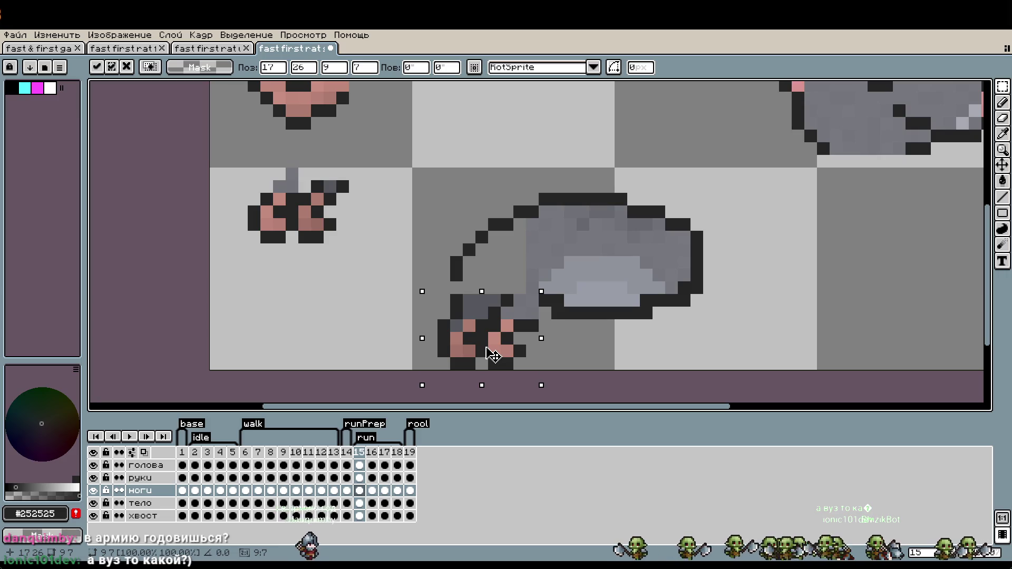
pyautogui.click(734, 362)
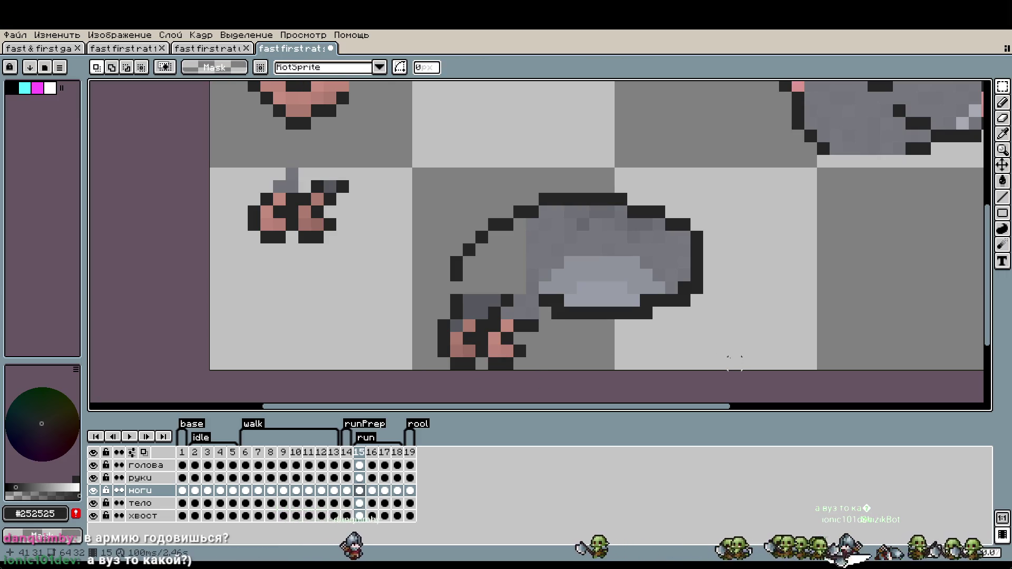
pyautogui.moveTo(422, 291); pyautogui.dragTo(542, 386)
pyautogui.moveTo(502, 344); pyautogui.dragTo(492, 339)
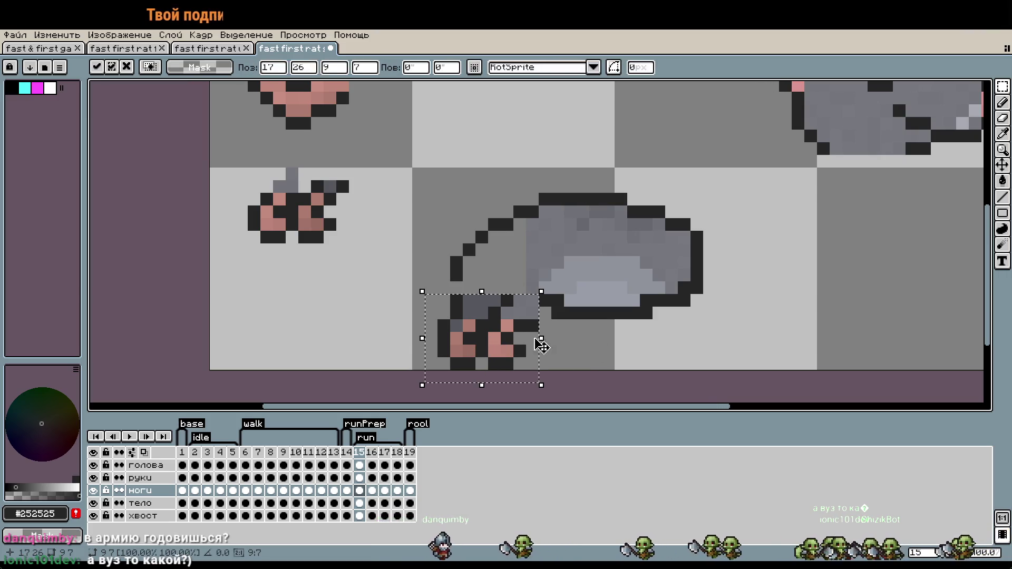
pyautogui.click(595, 350)
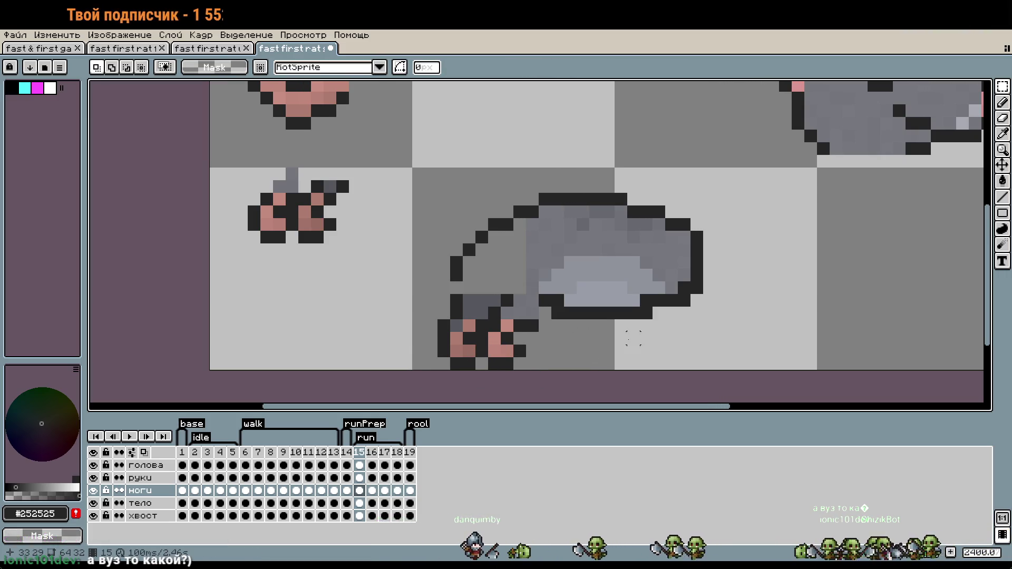
# On the тело layer, select the rat body and move it down one pixel.
pyautogui.click(148, 505)
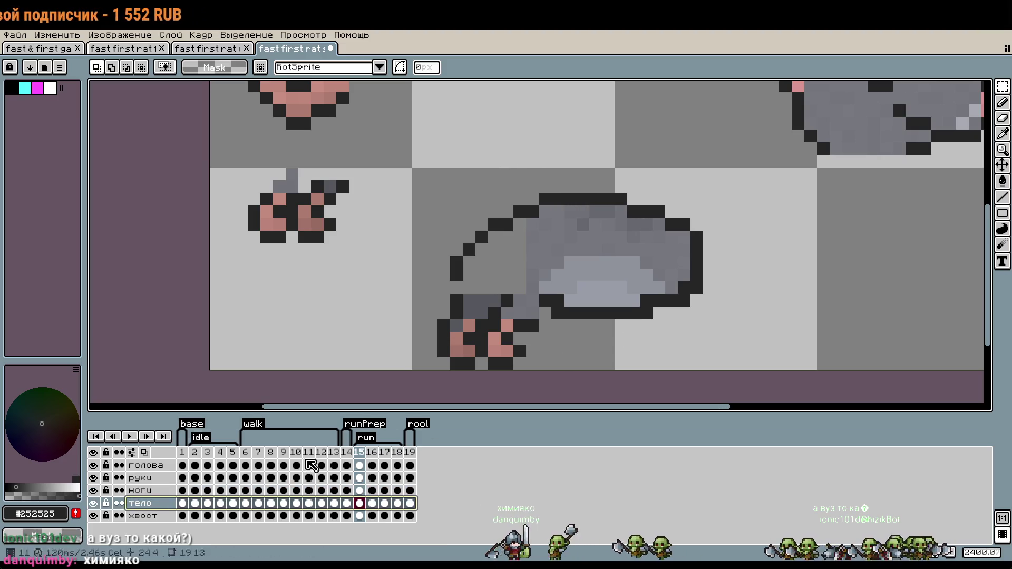
pyautogui.moveTo(498, 190); pyautogui.dragTo(756, 322)
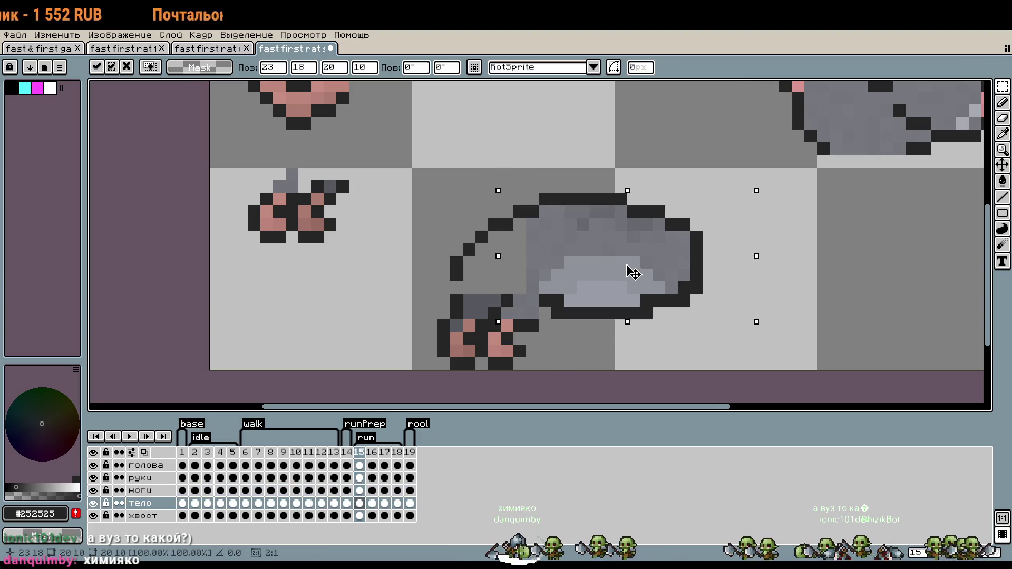
pyautogui.moveTo(633, 273); pyautogui.dragTo(633, 279)
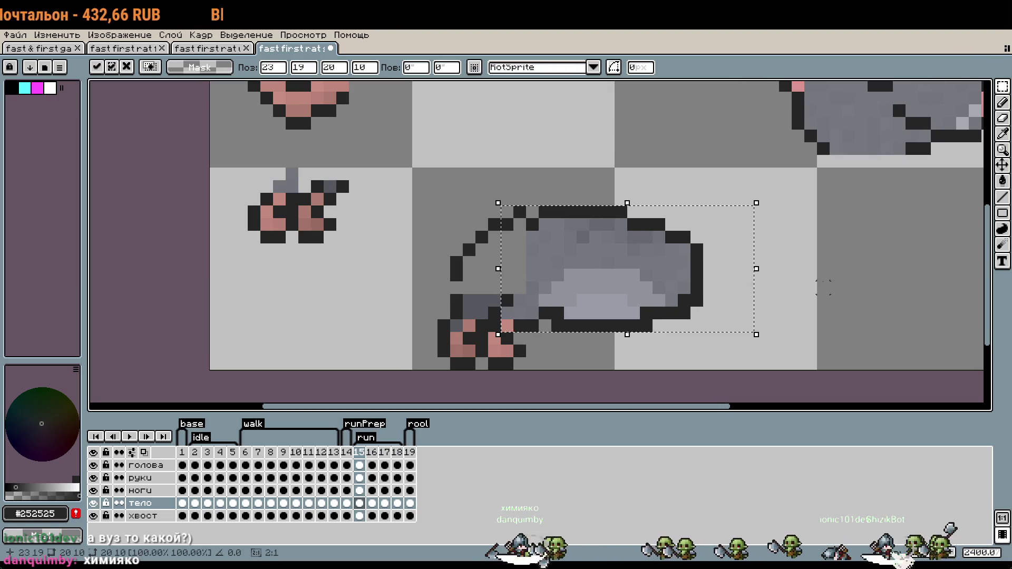
pyautogui.click(810, 287)
pyautogui.scroll(1, 574, 243)
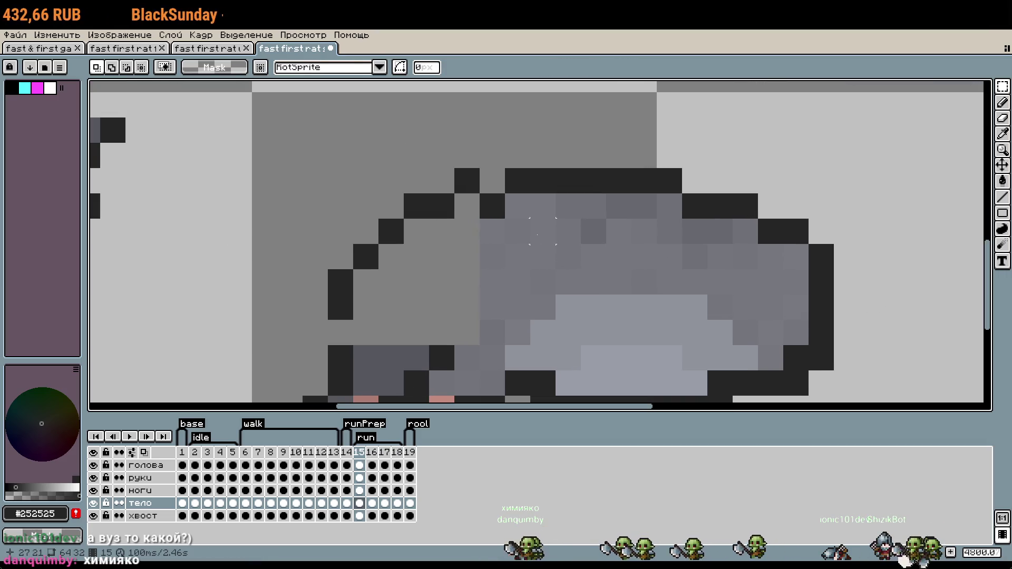
# Add a dark pixel above the back outline, then shift the upper-left back outline one pixel left.
pyautogui.press('b')
pyautogui.click(140, 491)
pyautogui.click(371, 183)
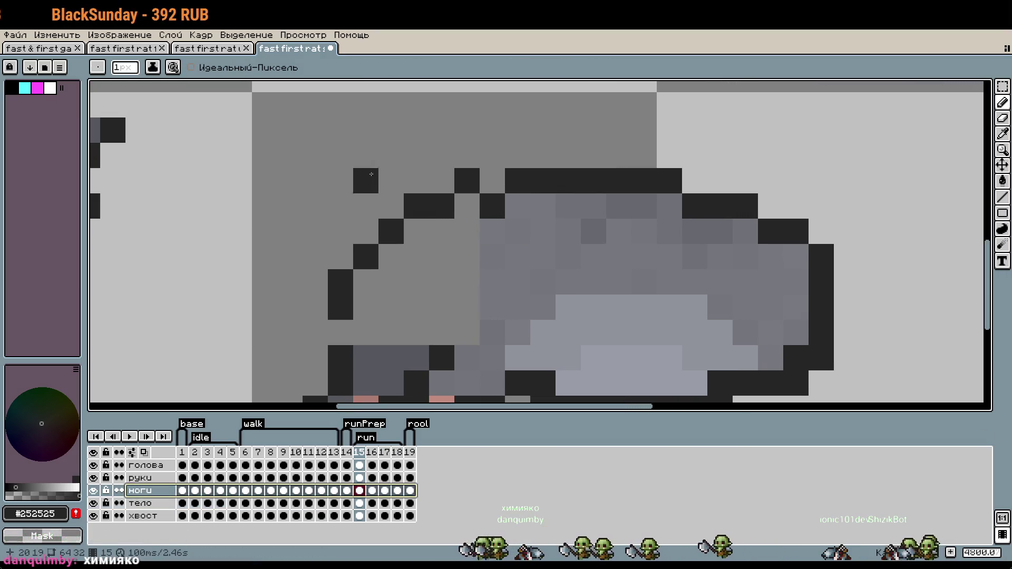
pyautogui.press('m')
pyautogui.moveTo(224, 140); pyautogui.dragTo(507, 322)
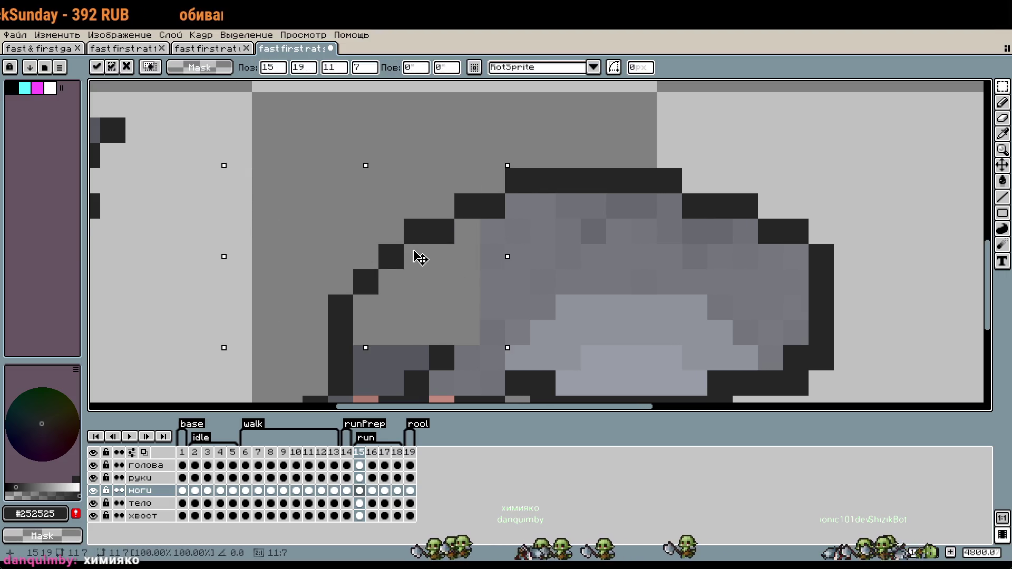
pyautogui.moveTo(413, 252); pyautogui.dragTo(406, 247)
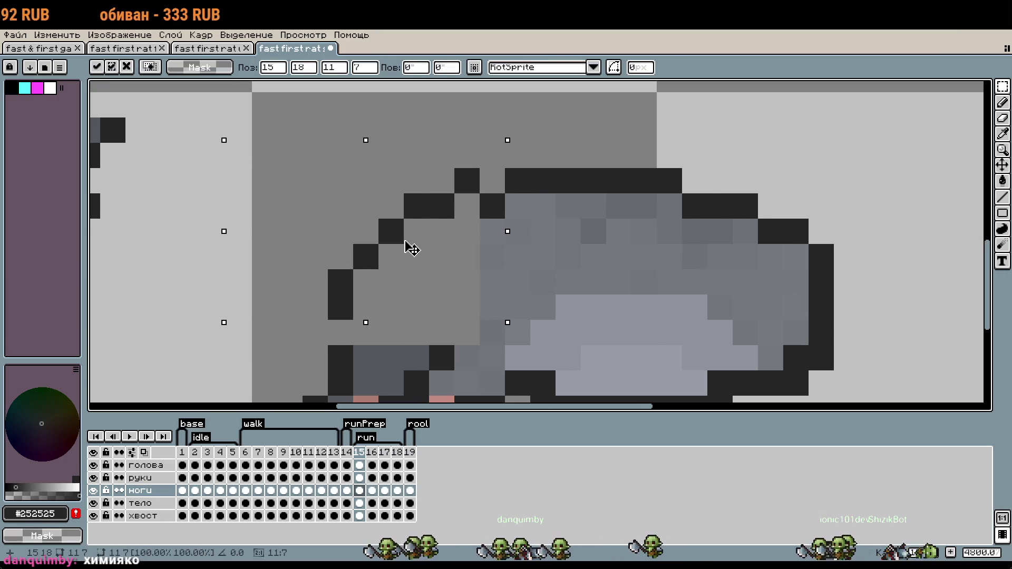
pyautogui.press('Return')
# Pencil in dark pixels along the top outline, lowering one by a row.
pyautogui.press('b')
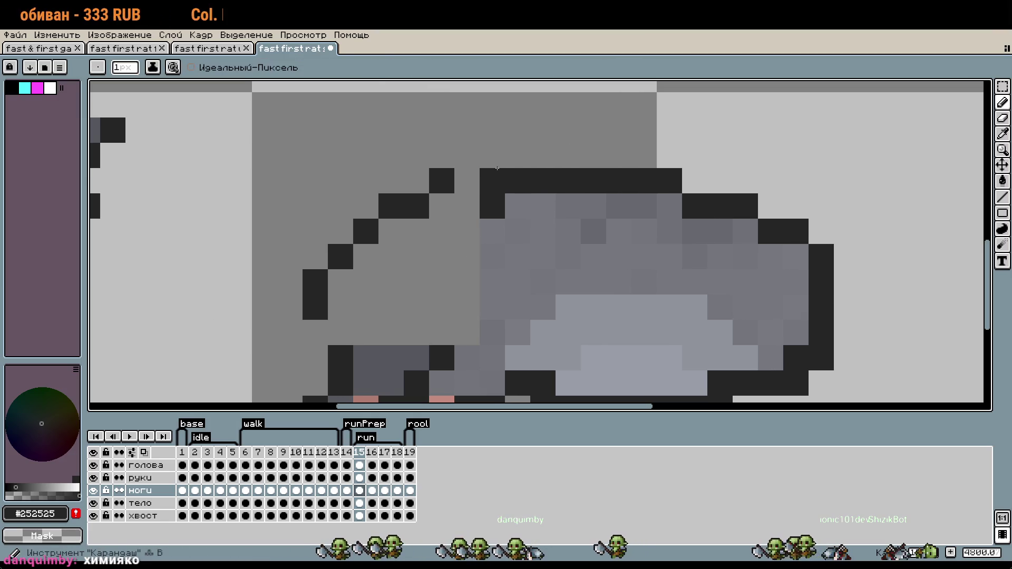
pyautogui.click(470, 185)
pyautogui.hotkey('ctrl', 'z')
pyautogui.click(467, 206)
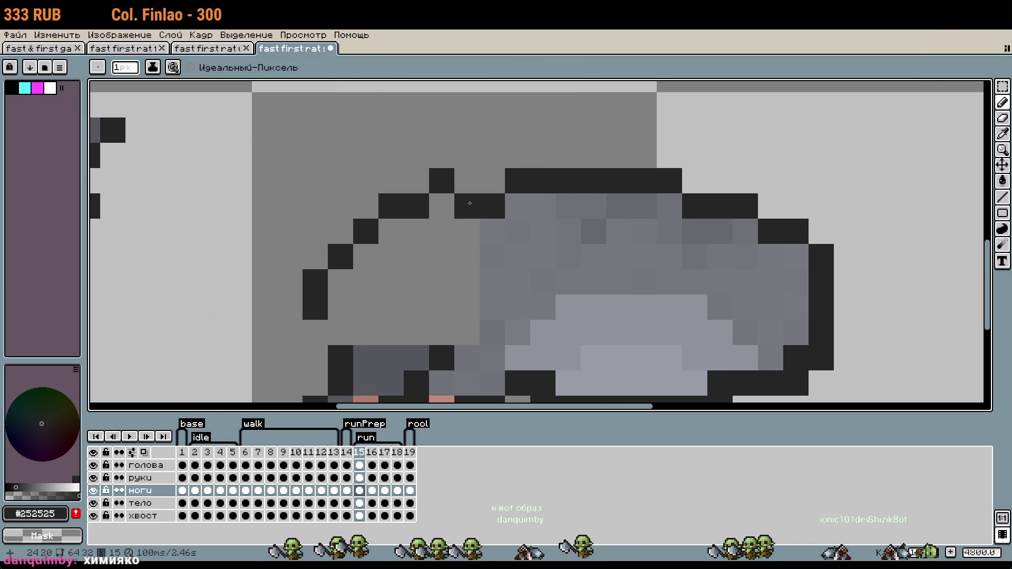
pyautogui.scroll(-3, 663, 226)
pyautogui.click(663, 226)
pyautogui.scroll(-1, 663, 226)
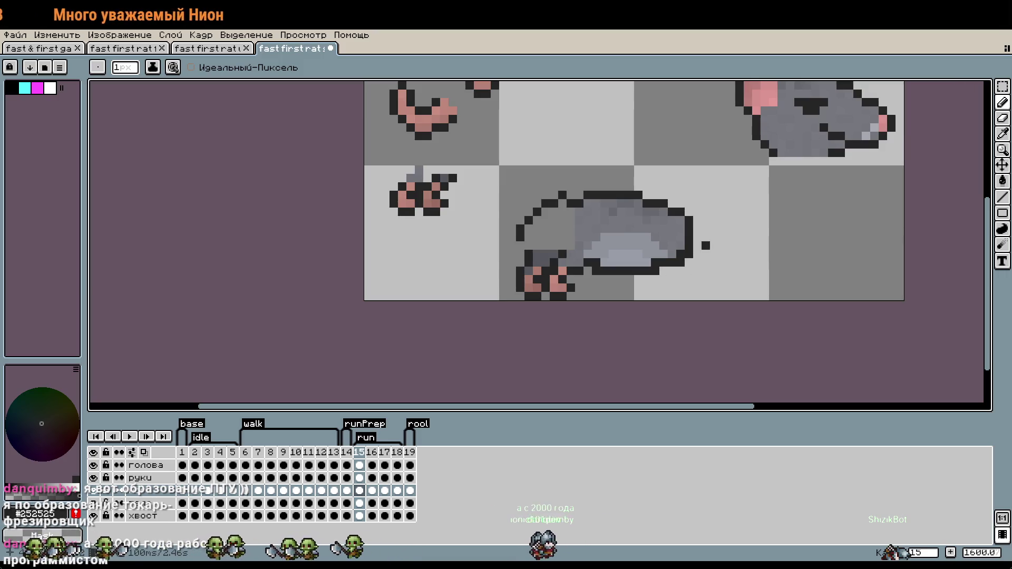
# Erase the old upper-left back outline, including the top outline's left end.
pyautogui.scroll(1, 705, 246)
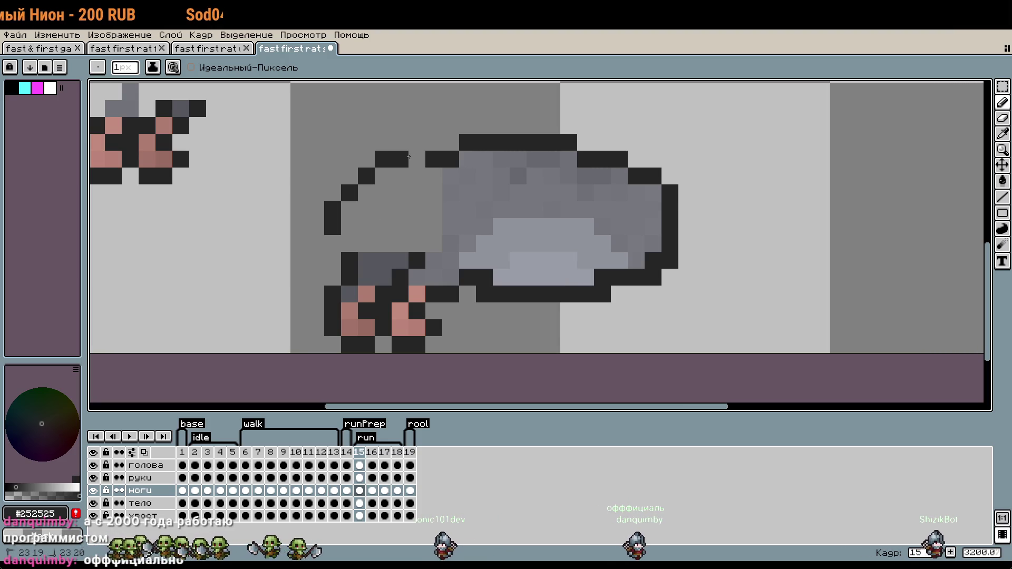
pyautogui.moveTo(417, 143); pyautogui.dragTo(338, 231)
pyautogui.click(433, 160)
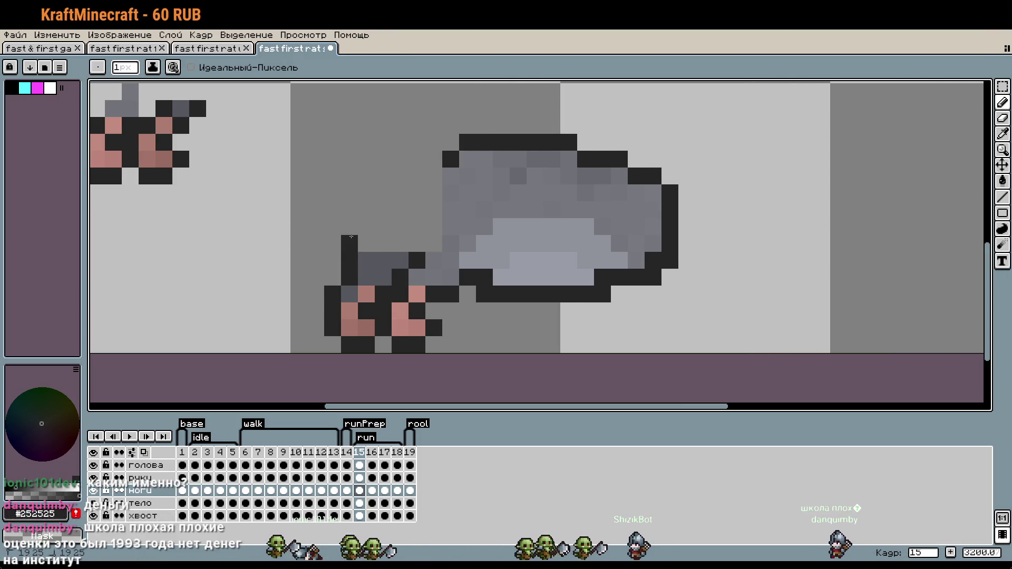
pyautogui.click(347, 224)
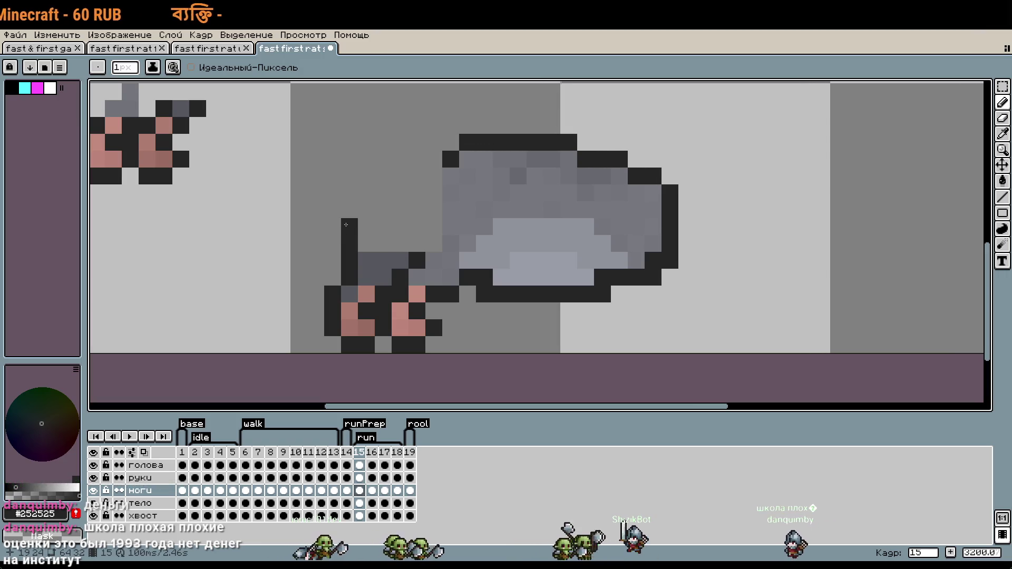
pyautogui.hotkey('ctrl', 'z')
# Draw a new black diagonal outline from the top edge down to the legs.
pyautogui.click(433, 160)
pyautogui.click(417, 159)
pyautogui.click(400, 176)
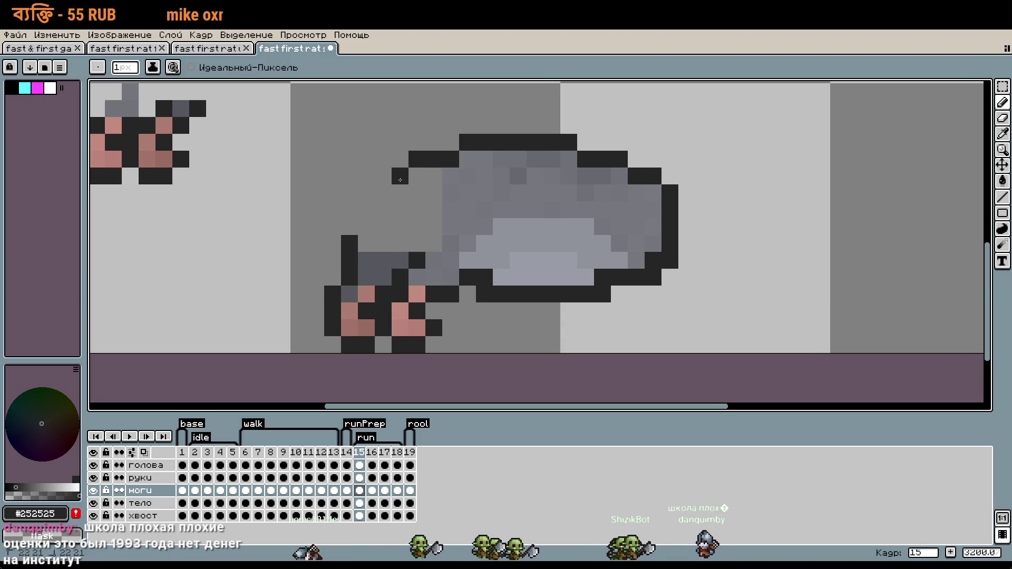
pyautogui.click(383, 176)
pyautogui.click(363, 191)
pyautogui.click(349, 210)
pyautogui.click(350, 227)
# Lower two old outline step pixels by one row each.
pyautogui.scroll(-2, 369, 221)
pyautogui.scroll(-2, 369, 222)
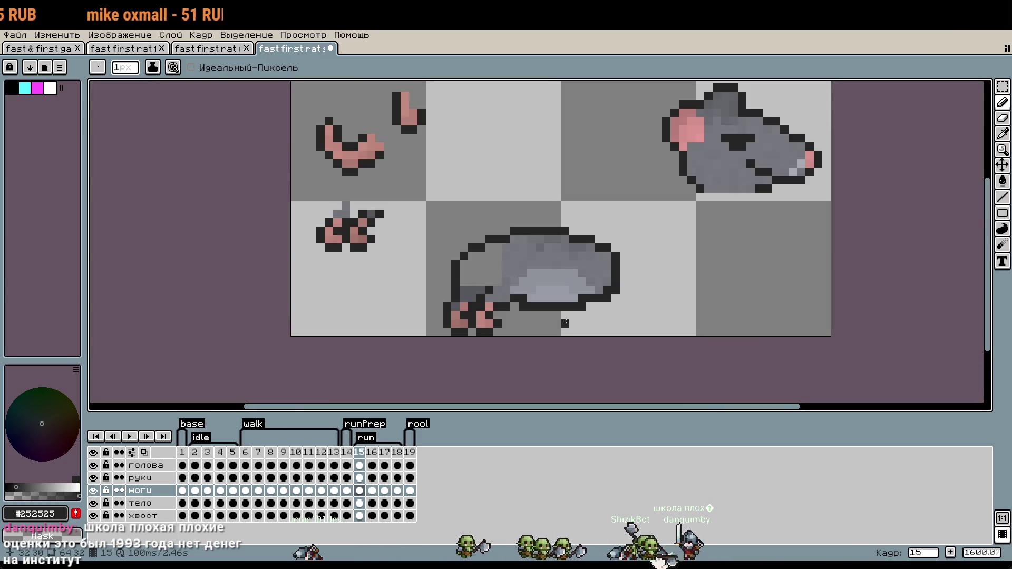
pyautogui.scroll(3, 465, 291)
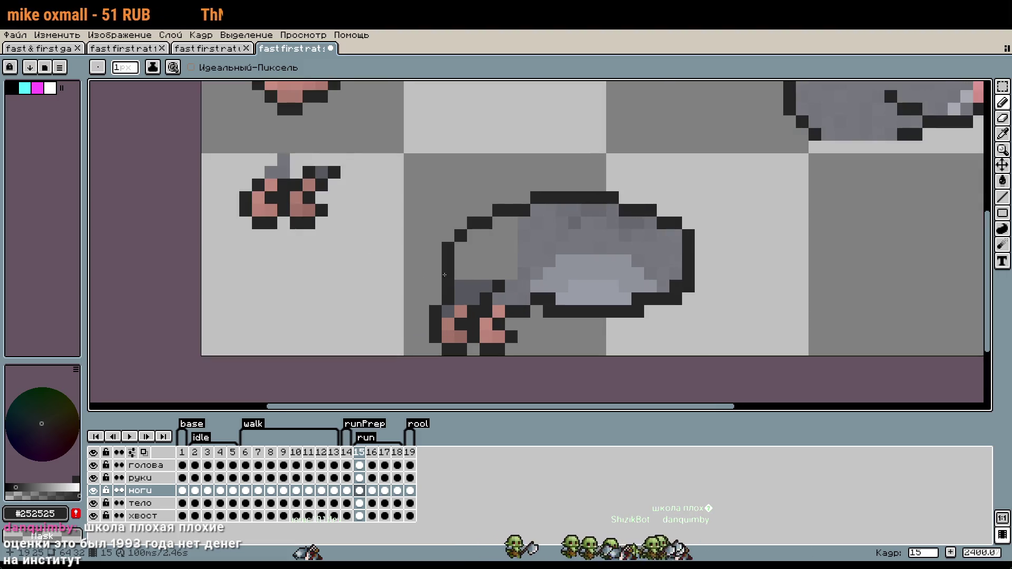
pyautogui.scroll(1, 448, 263)
pyautogui.rightClick(513, 198)
pyautogui.click(515, 209)
pyautogui.rightClick(481, 209)
pyautogui.click(481, 227)
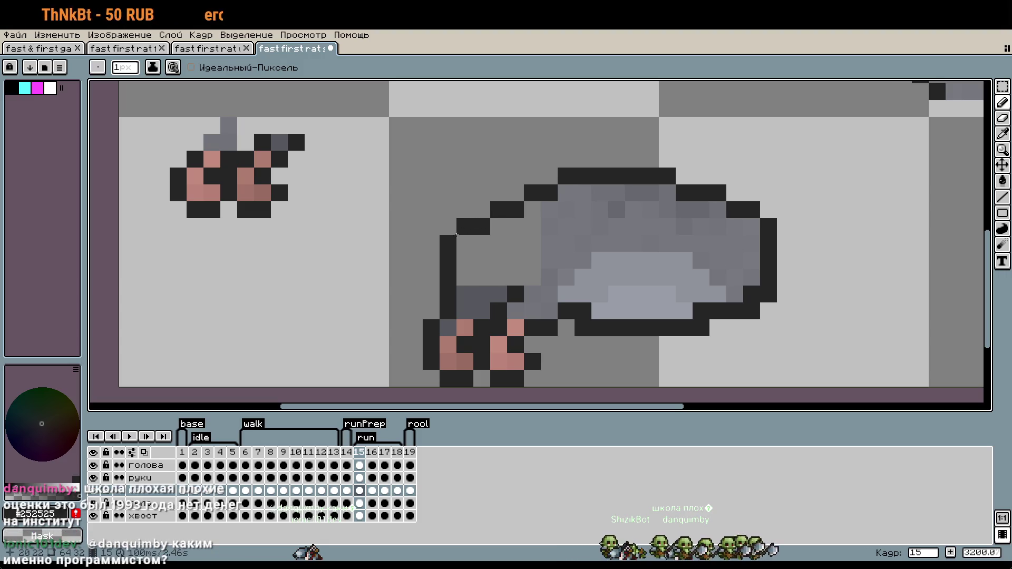
# Move one outline step pixel a row lower, erasing the old step pixels beside it.
pyautogui.rightClick(465, 226)
pyautogui.click(465, 243)
pyautogui.rightClick(448, 244)
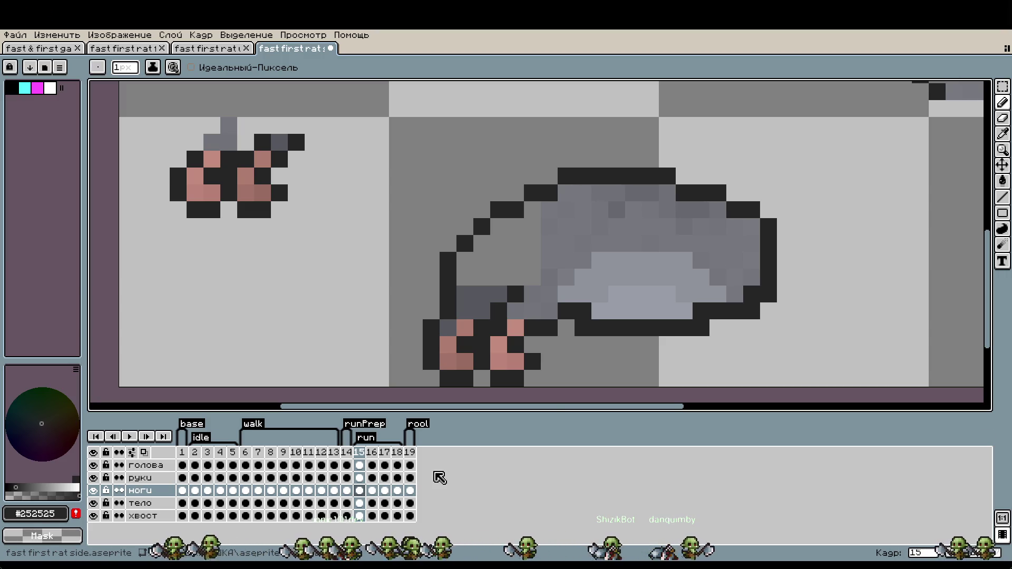
# On the тело layer, remove a stray top-outline pixel and add dark pixels to the body and belly.
pyautogui.scroll(-1, 522, 195)
pyautogui.scroll(1, 560, 161)
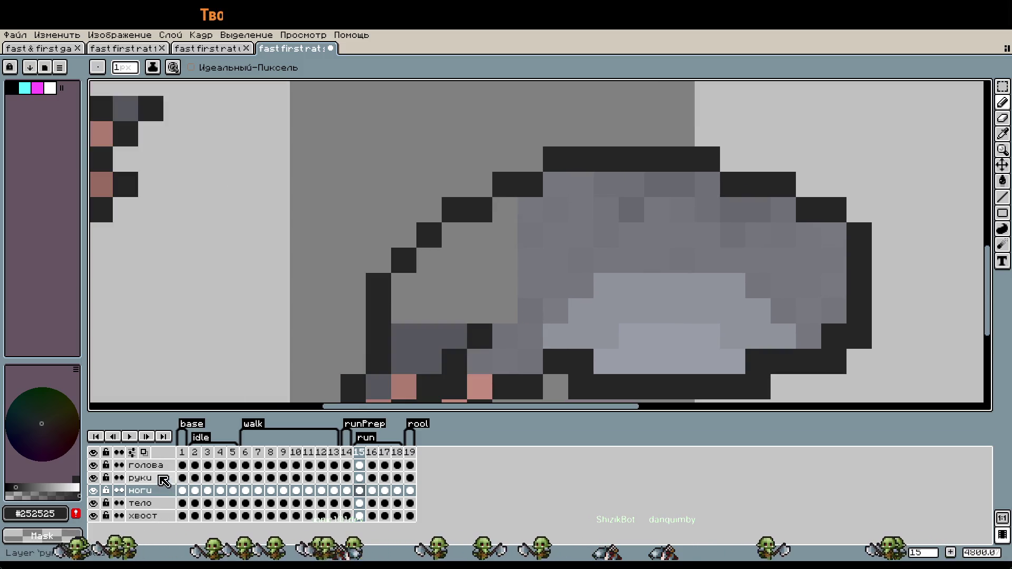
pyautogui.click(142, 503)
pyautogui.rightClick(555, 159)
pyautogui.click(553, 187)
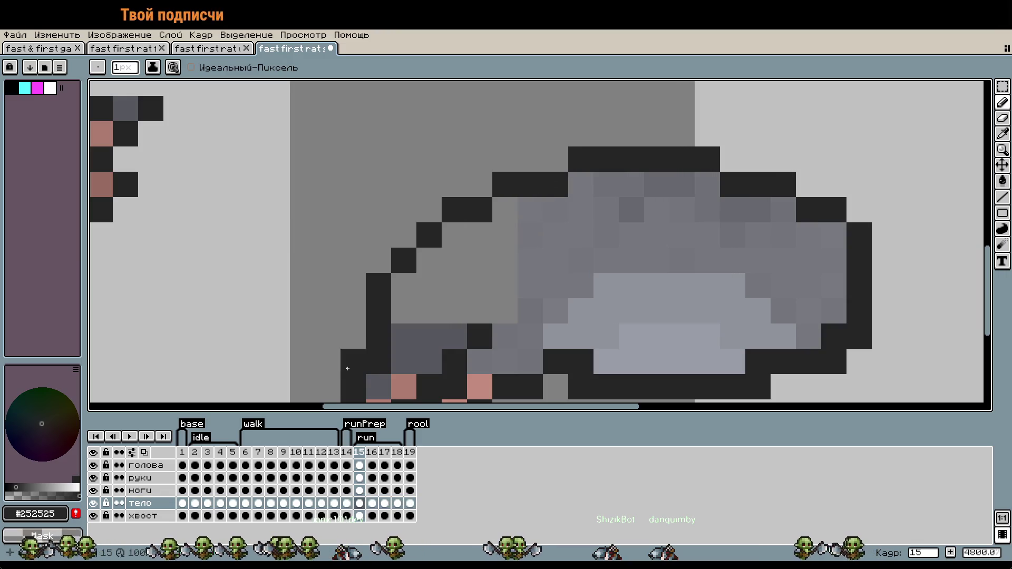
pyautogui.moveTo(504, 283); pyautogui.dragTo(499, 262)
pyautogui.click(499, 261)
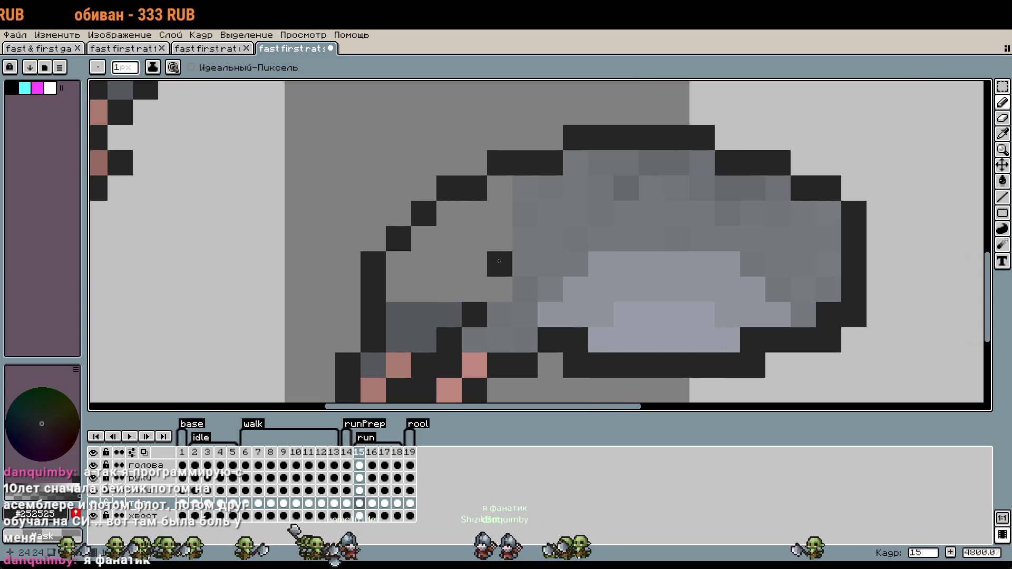
# Redraw the belly's lower outline edge, filling the gap at its left end.
pyautogui.press('w')
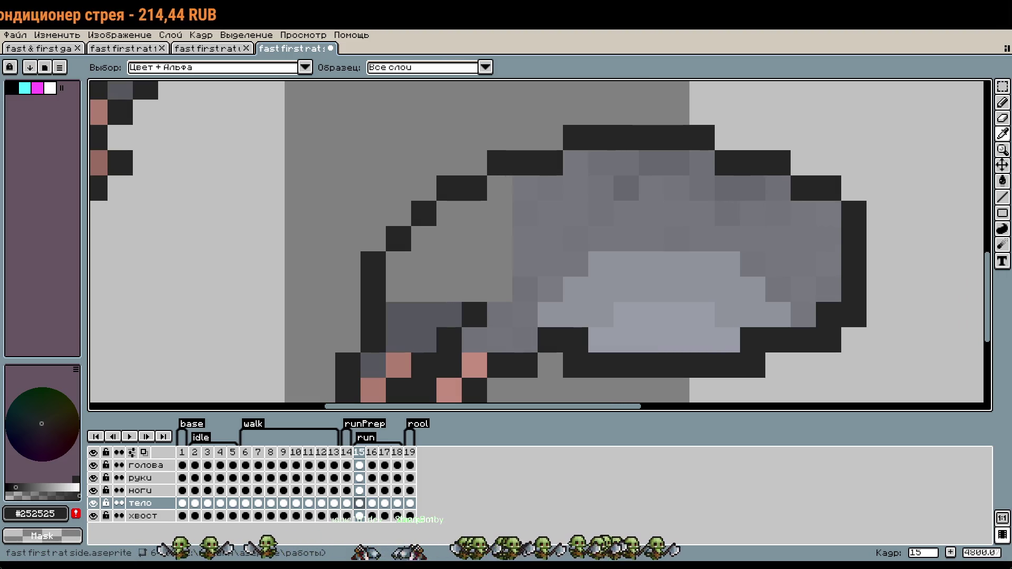
pyautogui.press('b')
pyautogui.moveTo(651, 303); pyautogui.dragTo(651, 278)
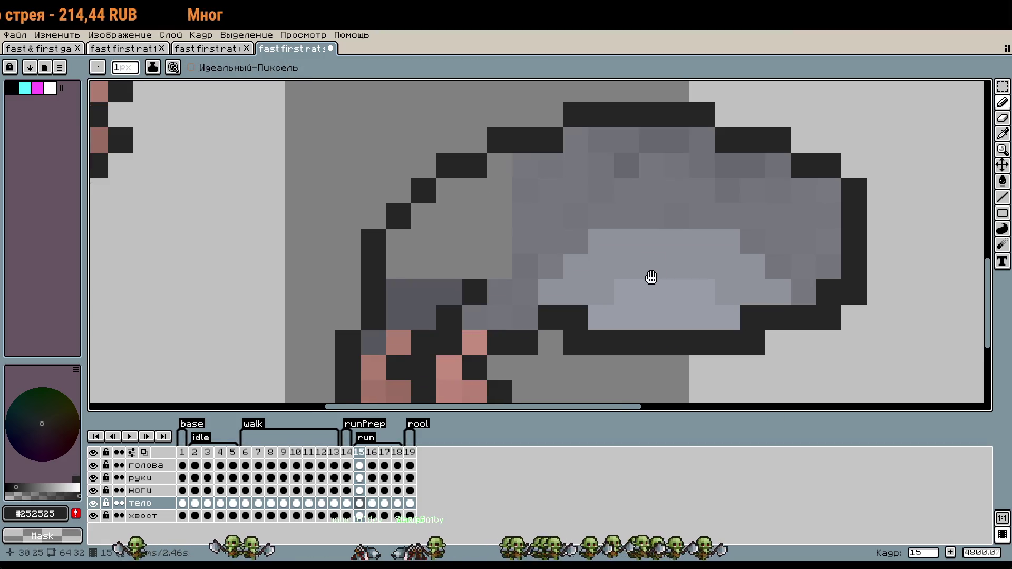
pyautogui.click(651, 277)
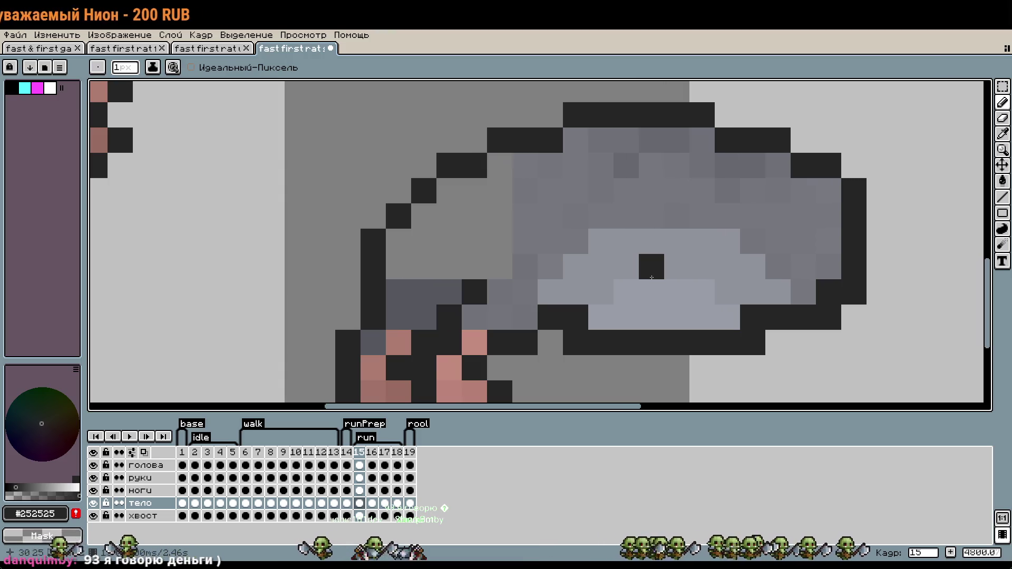
pyautogui.hotkey('ctrl', 'z')
pyautogui.click(671, 323)
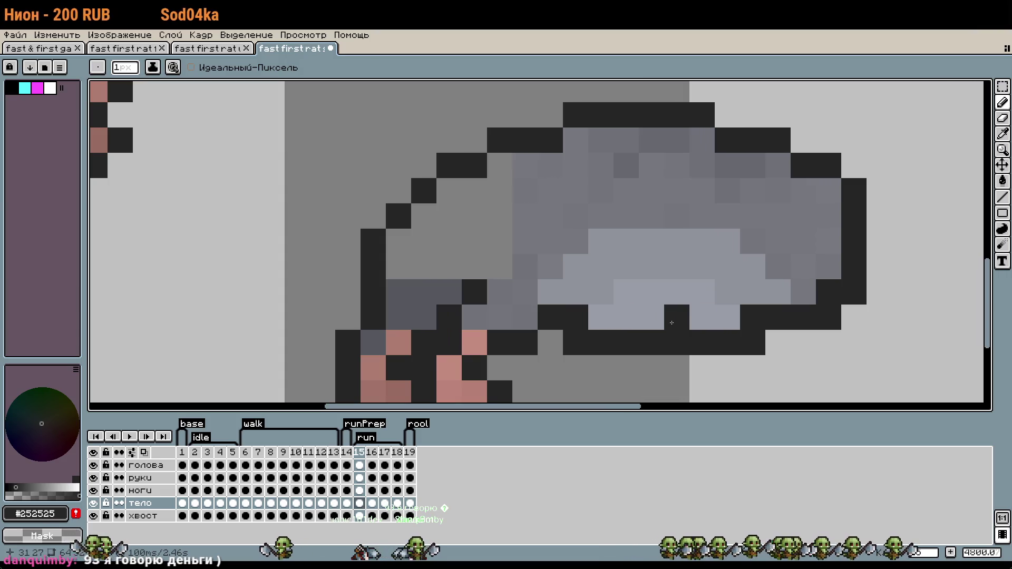
pyautogui.hotkey('ctrl', 'z')
pyautogui.click(553, 340)
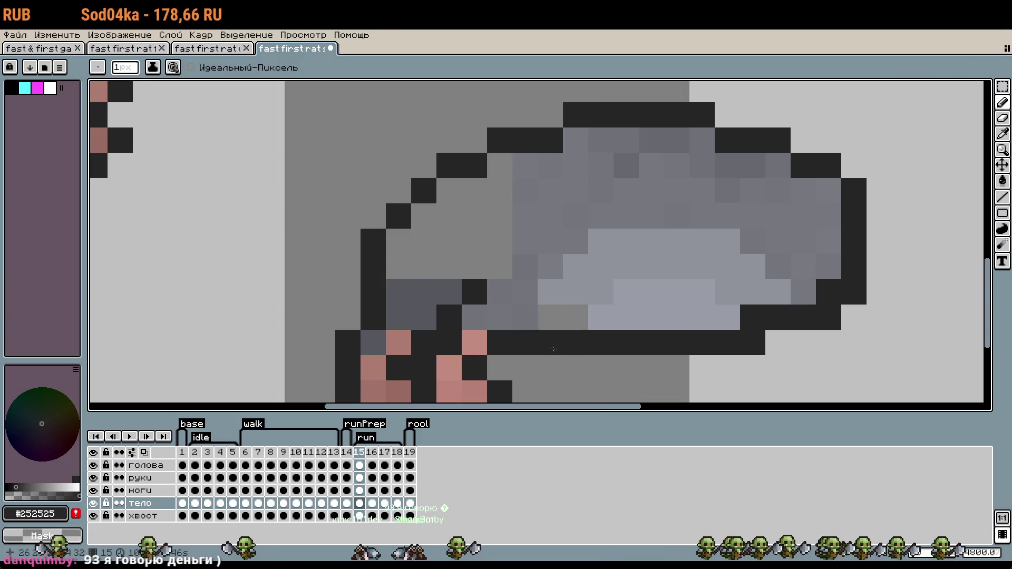
pyautogui.click(550, 342)
# Reshape the underside outline, clearing old pixels and darkening a neighbour in place of the protruding one.
pyautogui.moveTo(578, 339); pyautogui.dragTo(592, 200)
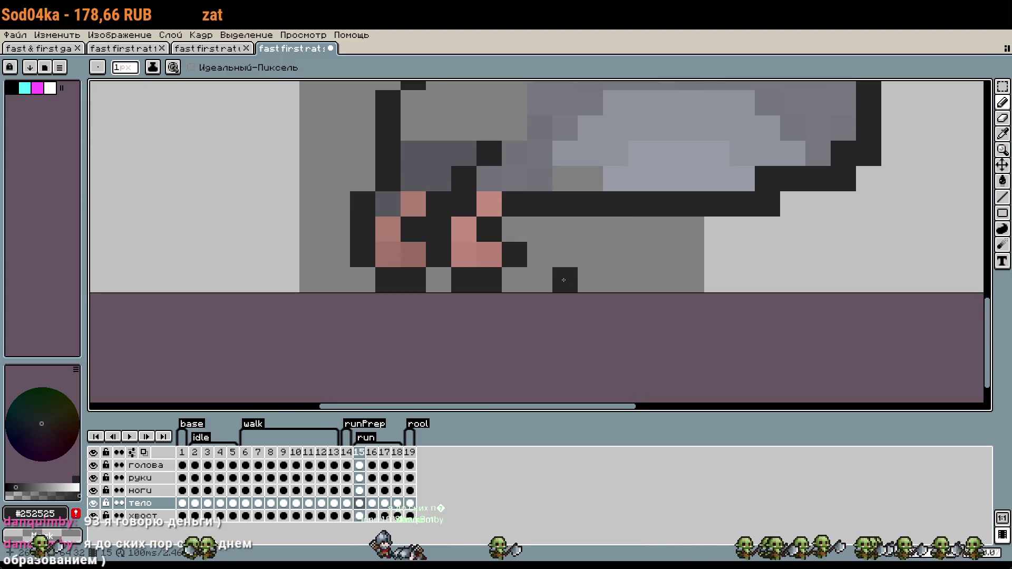
pyautogui.click(591, 179)
pyautogui.click(565, 179)
pyautogui.rightClick(578, 204)
pyautogui.click(590, 229)
pyautogui.hotkey('ctrl', 'z')
pyautogui.click(636, 280)
pyautogui.moveTo(604, 189); pyautogui.dragTo(599, 256)
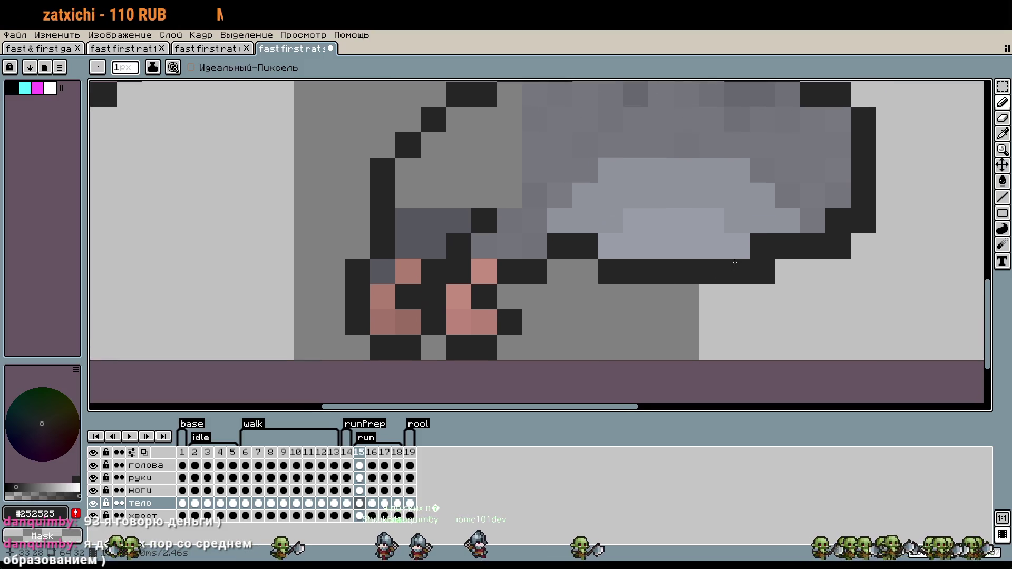
pyautogui.rightClick(610, 246)
pyautogui.click(585, 271)
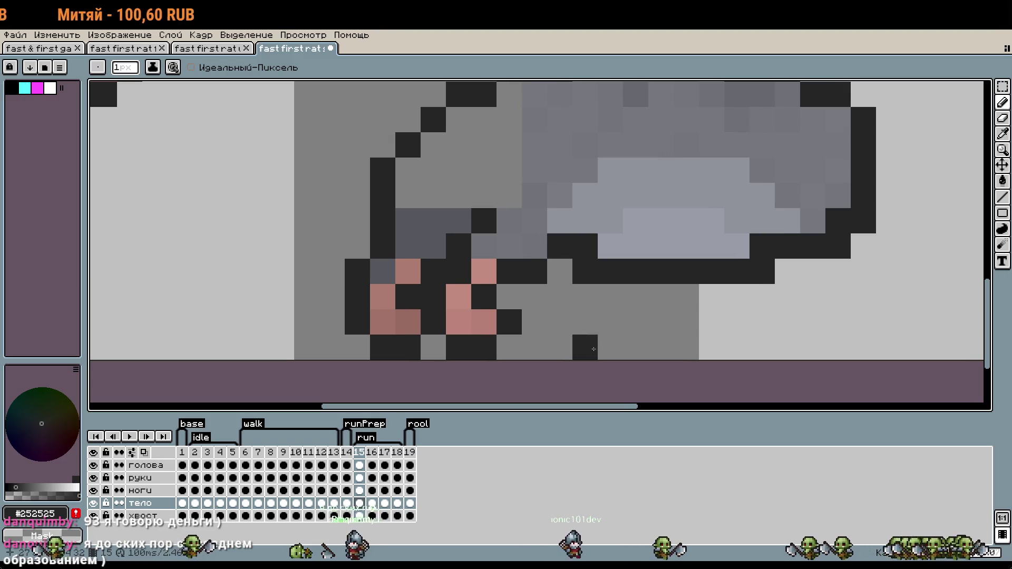
# Undo the last dark body pixel, leaving a smooth belly underside.
pyautogui.scroll(-2, 632, 346)
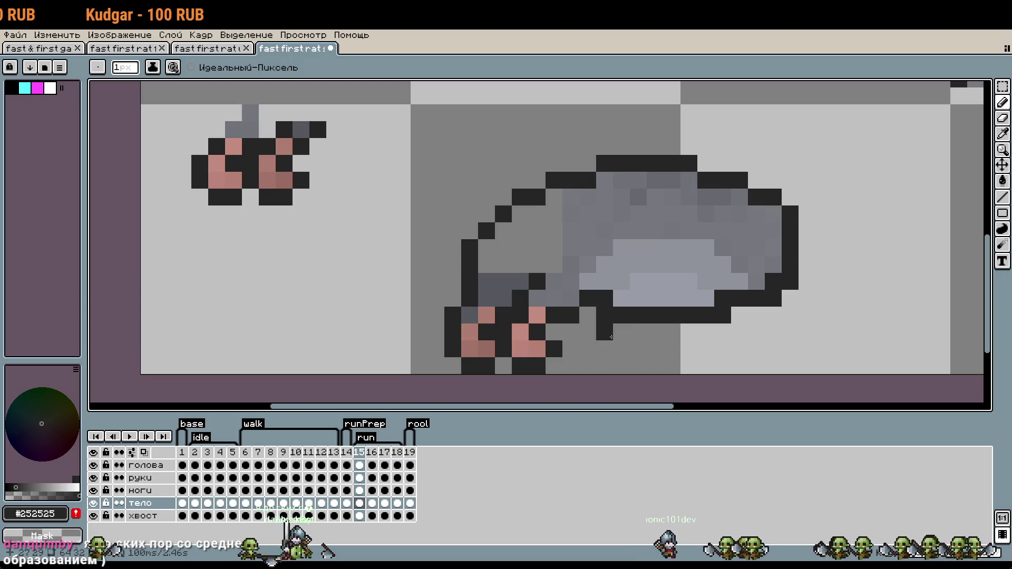
pyautogui.hotkey('ctrl', 'z')
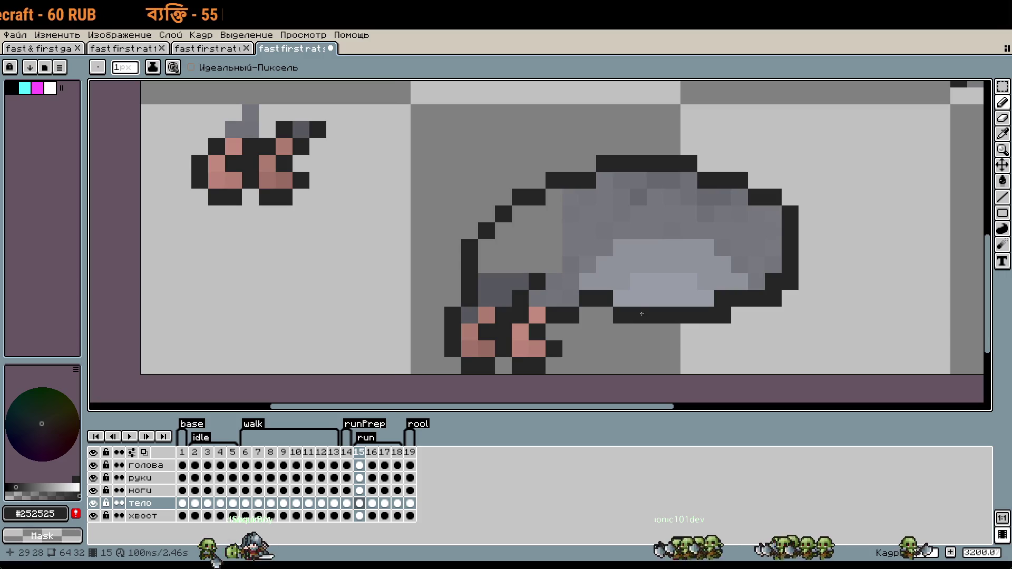
pyautogui.scroll(2, 655, 351)
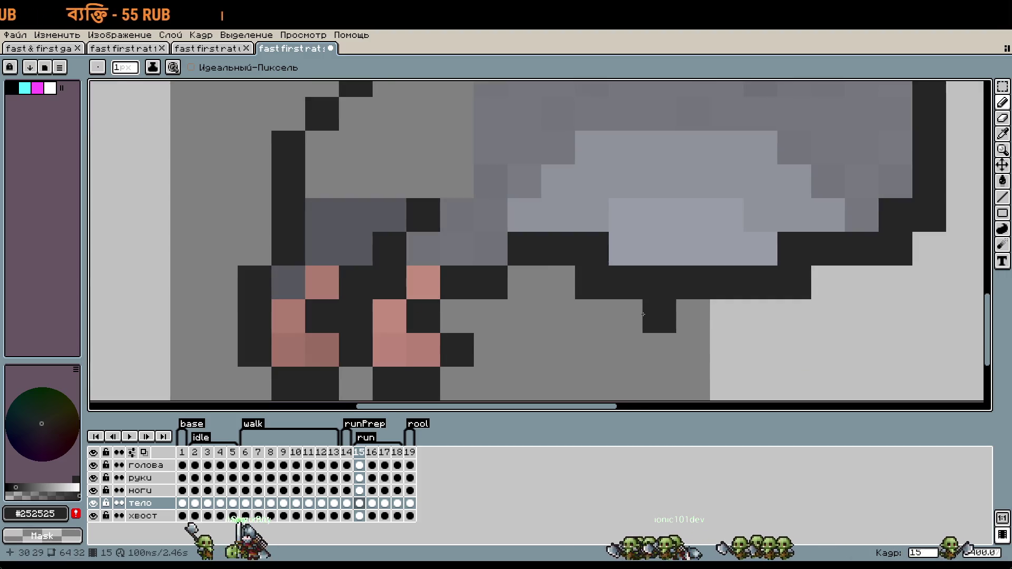
pyautogui.scroll(-2, 671, 346)
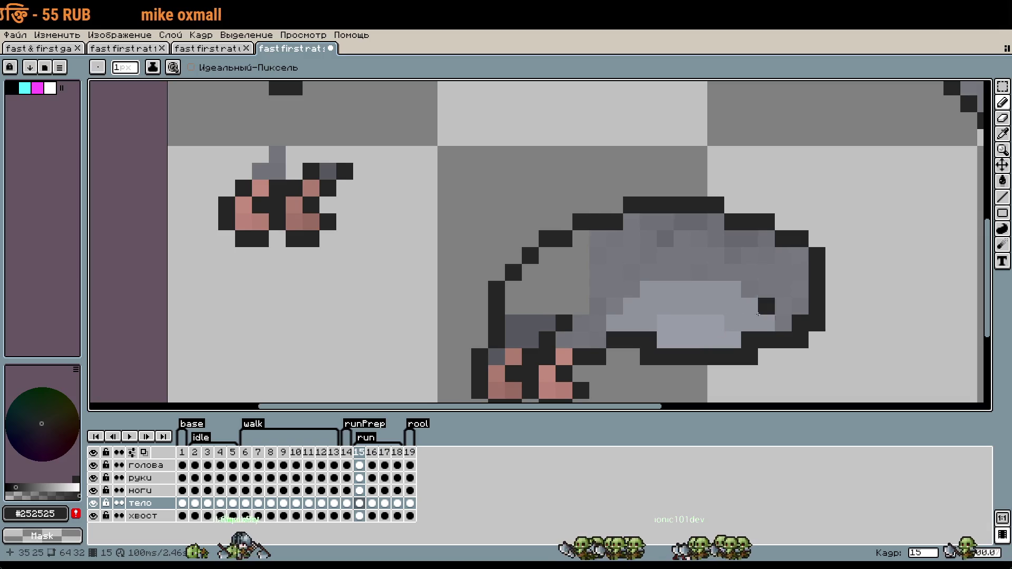
pyautogui.scroll(-3, 632, 244)
pyautogui.scroll(1, 586, 241)
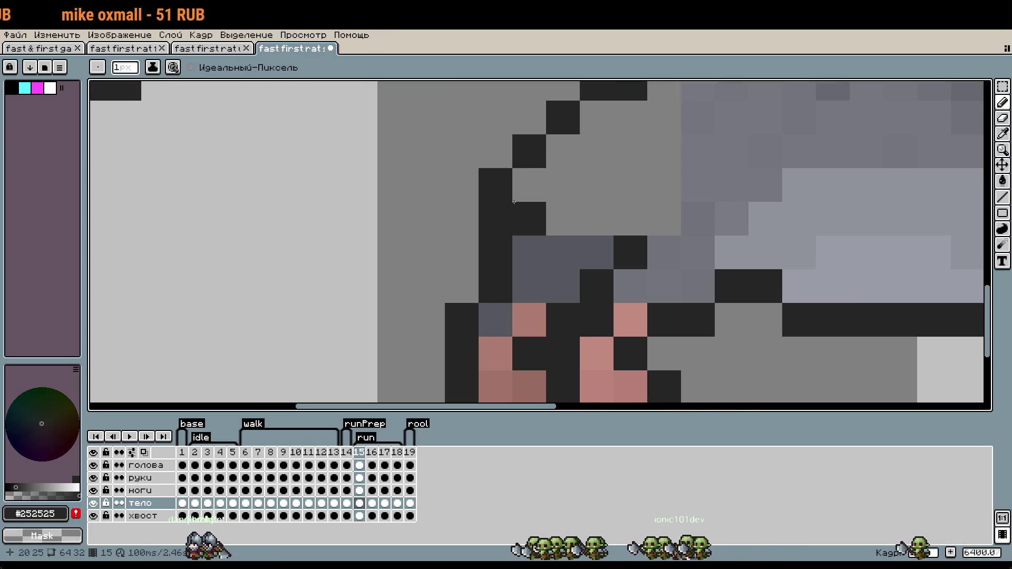
pyautogui.scroll(-1, 627, 276)
pyautogui.hotkey('alt', 'Up')
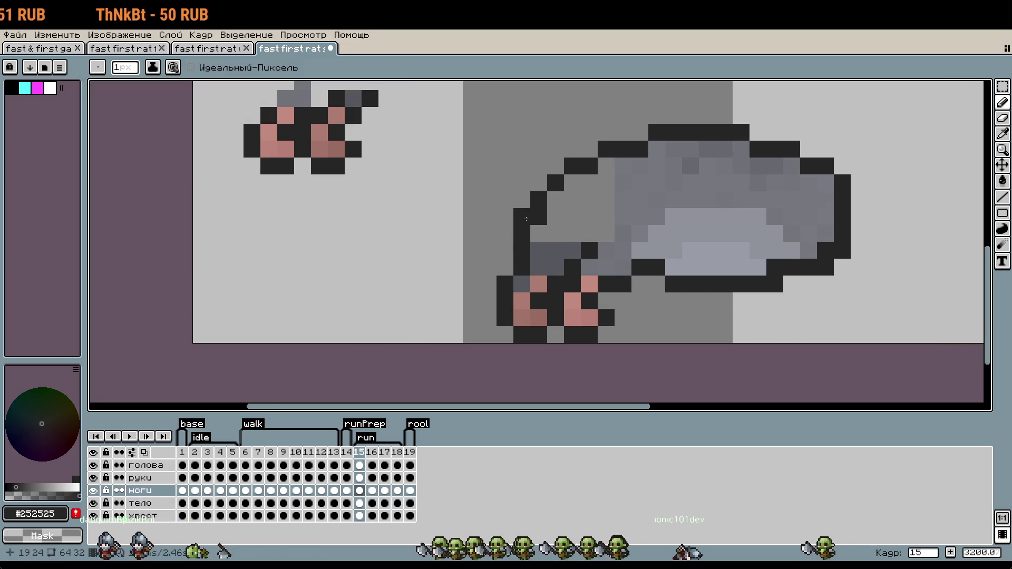
# On the ноги layer, move the lone dark pixel down beside the front paws.
pyautogui.moveTo(519, 212); pyautogui.dragTo(414, 289)
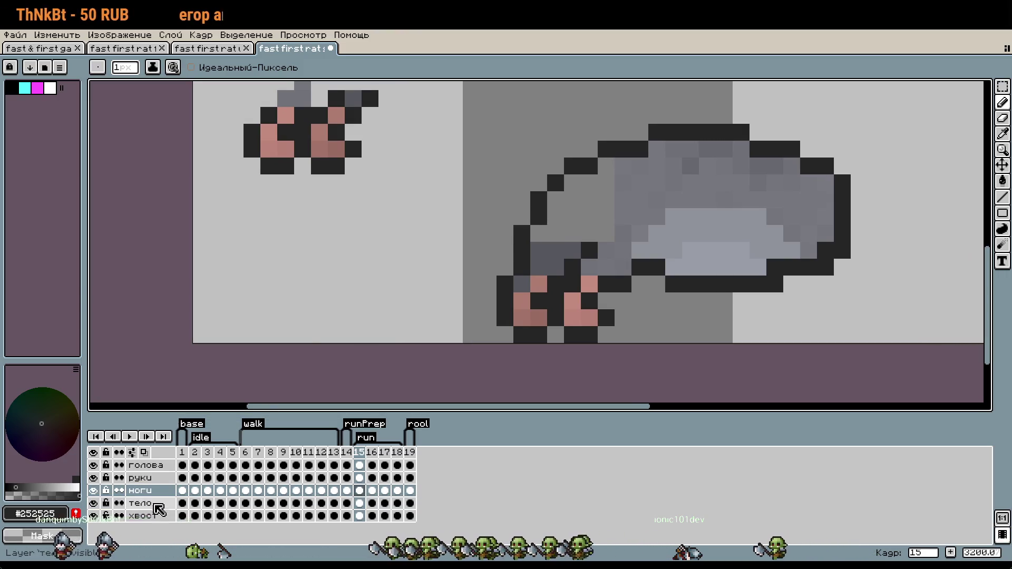
pyautogui.hotkey('alt', 'Down')
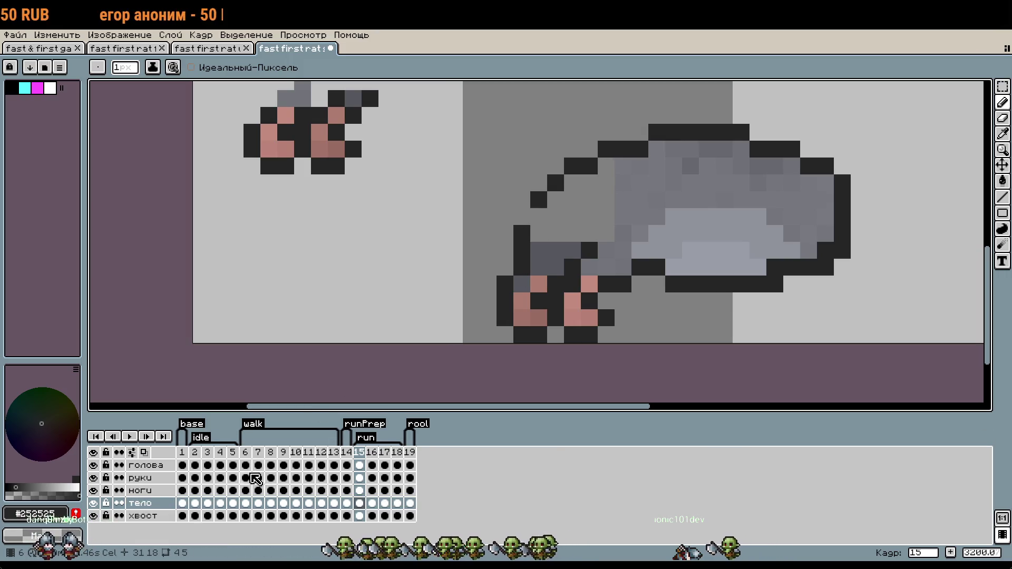
pyautogui.hotkey('alt', 'Up')
pyautogui.moveTo(610, 208)
pyautogui.mouseDown()
pyautogui.moveTo(505, 251)
pyautogui.moveTo(479, 278)
pyautogui.mouseUp()
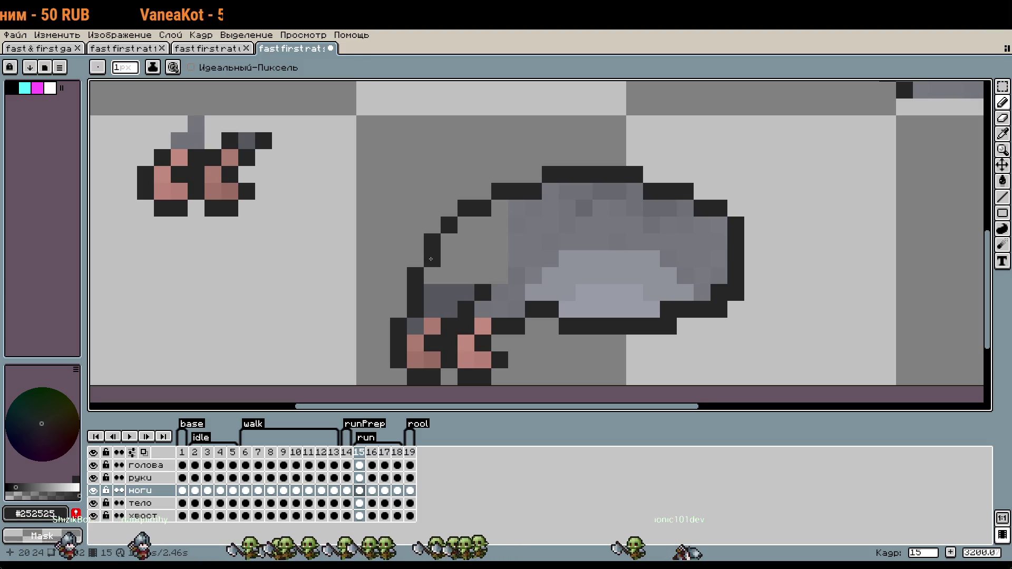
pyautogui.scroll(-4, 634, 319)
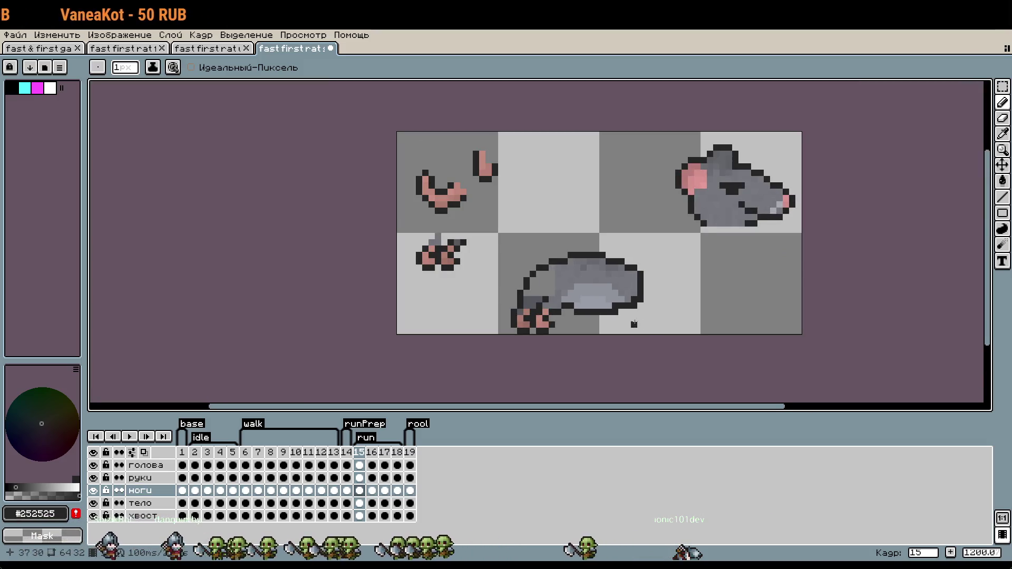
pyautogui.moveTo(542, 370); pyautogui.dragTo(474, 354)
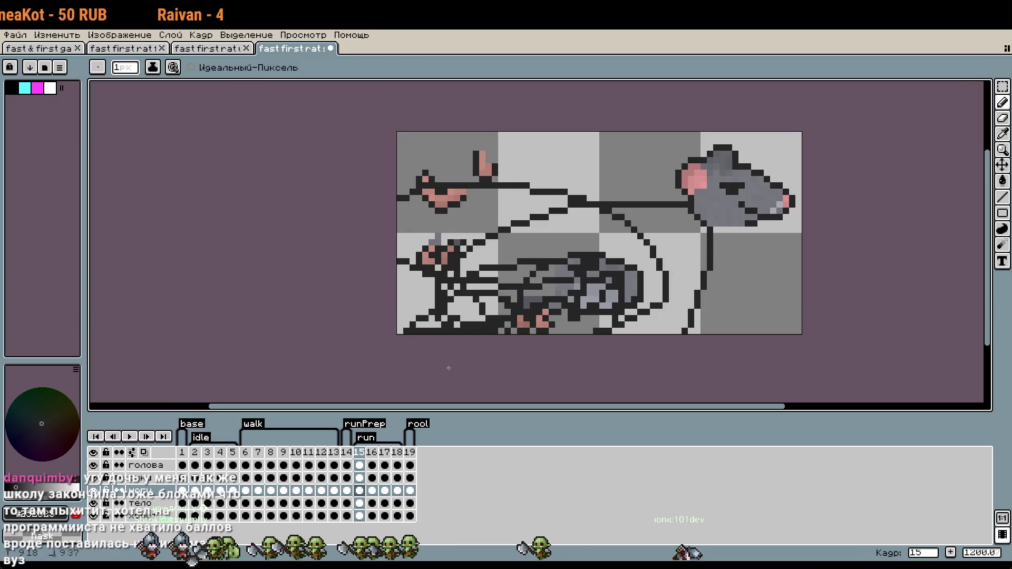
pyautogui.hotkey('ctrl', 'z')
pyautogui.scroll(4, 561, 324)
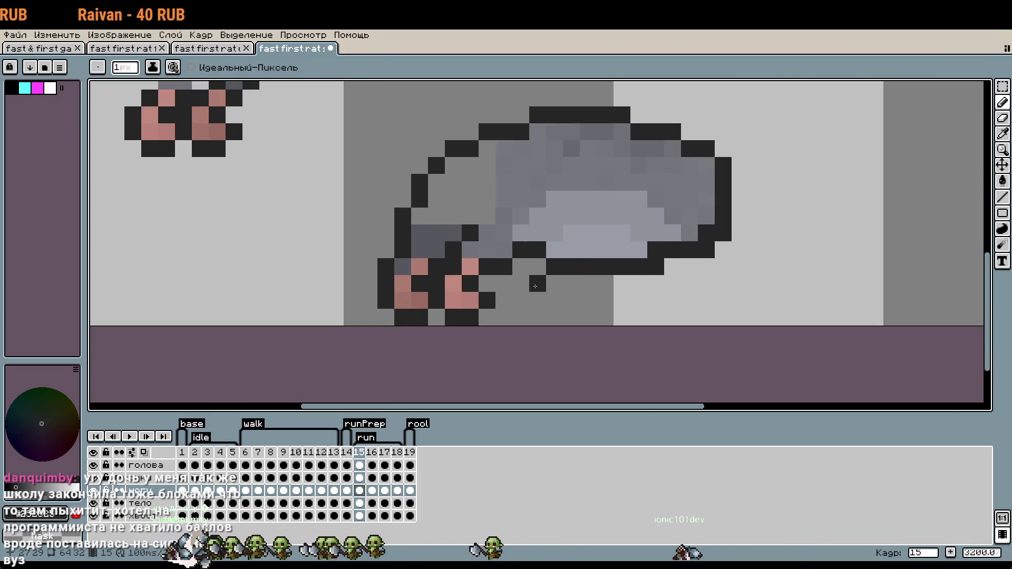
pyautogui.scroll(3, 562, 324)
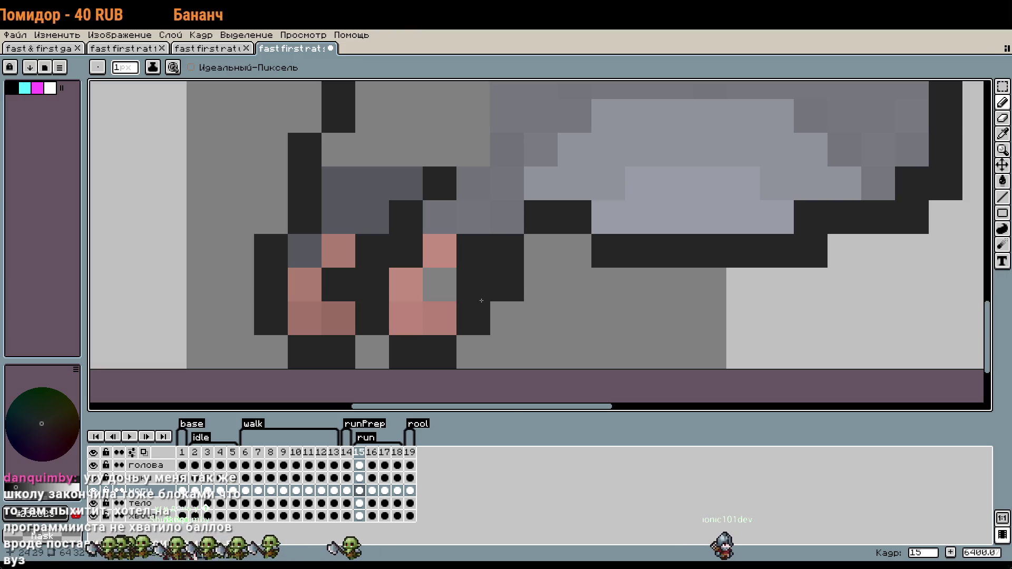
# Sample the body's mid grey #73757b with the Eyedropper.
pyautogui.press('i')
pyautogui.click(457, 215)
pyautogui.hotkey('ctrl', 'z')
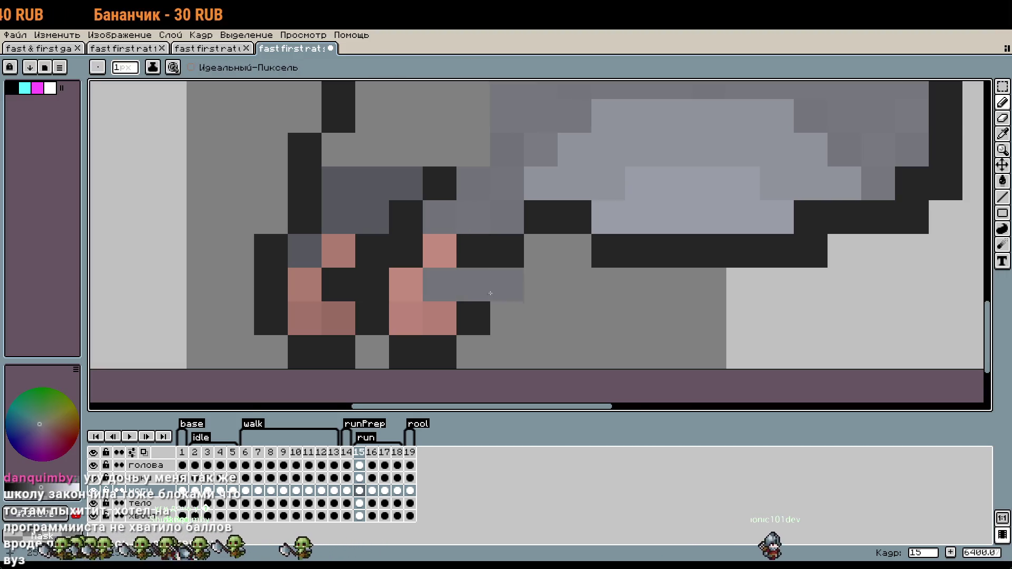
pyautogui.scroll(-5, 588, 332)
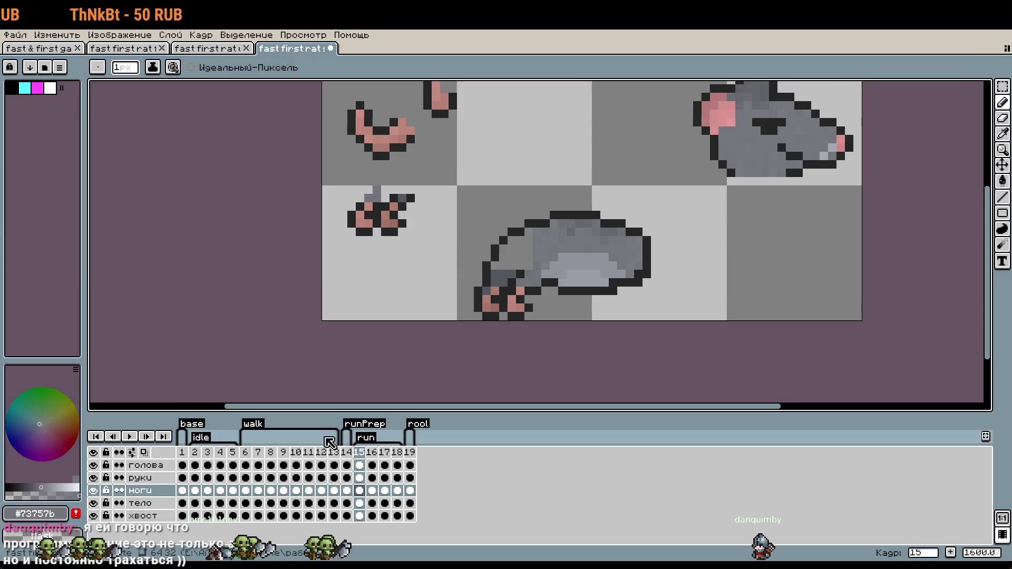
# Select the rear paw's pixels and shift them two pixels right.
pyautogui.hscroll(-1, 583, 305)
pyautogui.scroll(3, 566, 307)
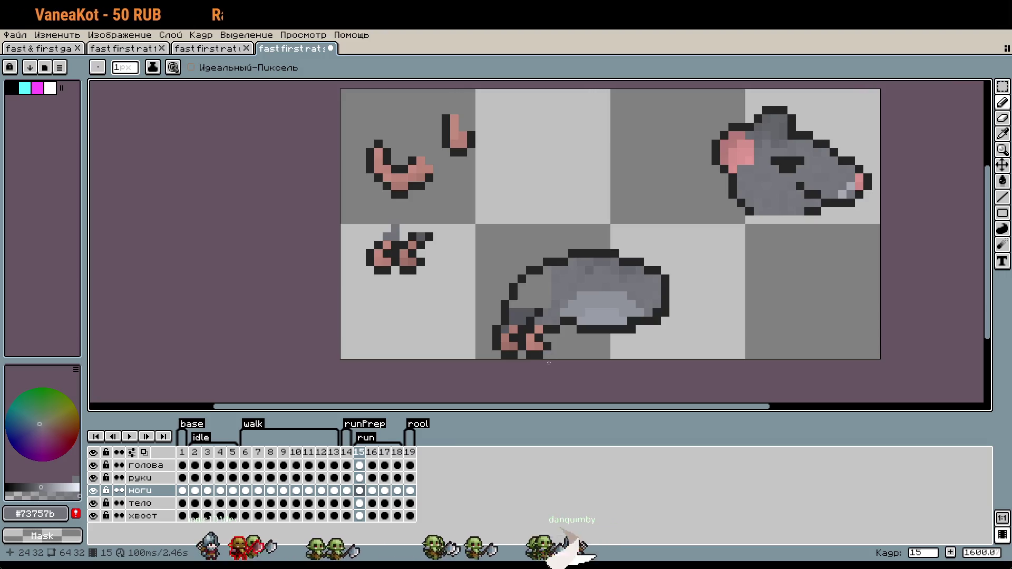
pyautogui.scroll(3, 566, 353)
pyautogui.press('m')
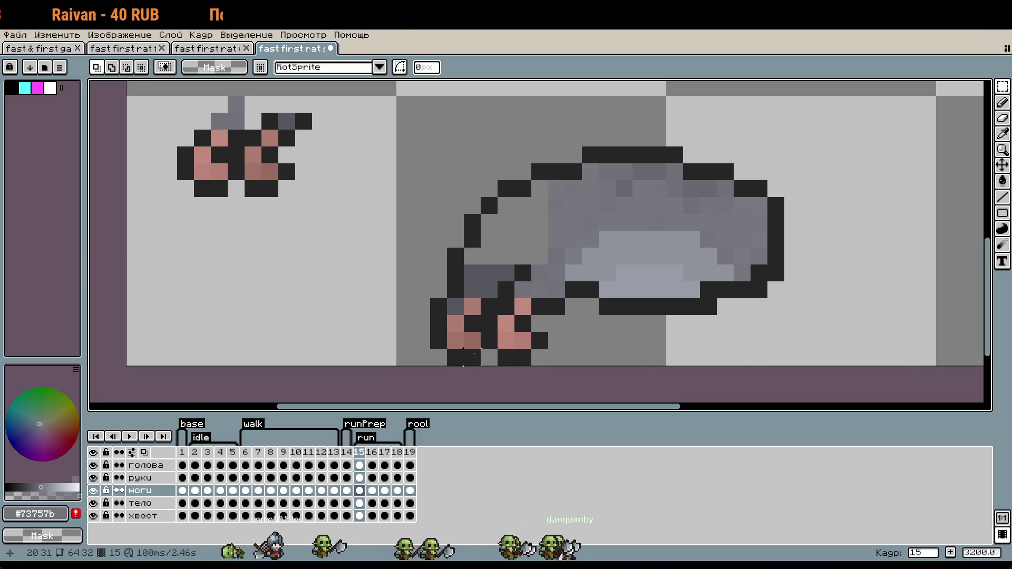
pyautogui.moveTo(475, 359); pyautogui.dragTo(477, 360)
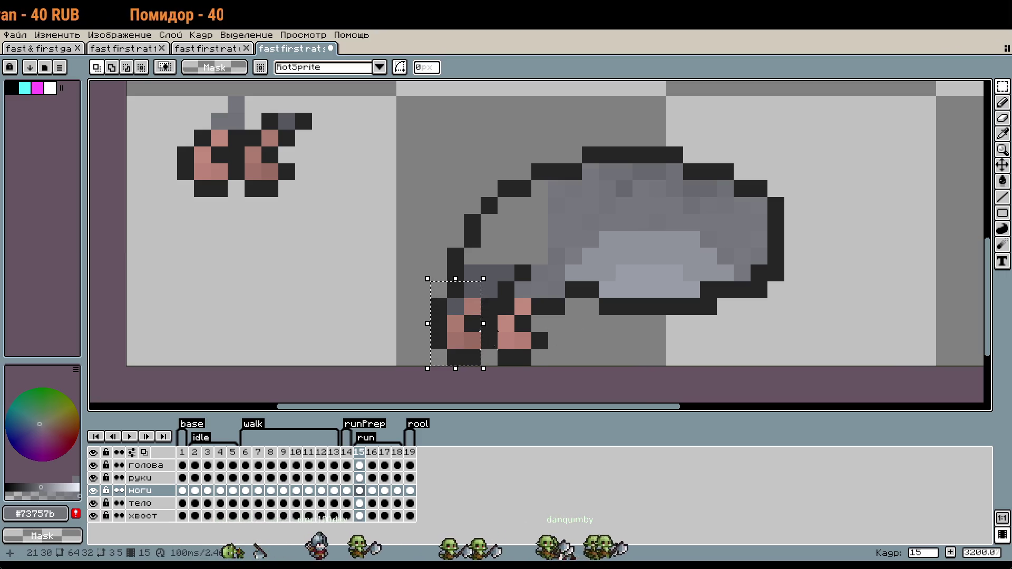
pyautogui.scroll(2, 361, 325)
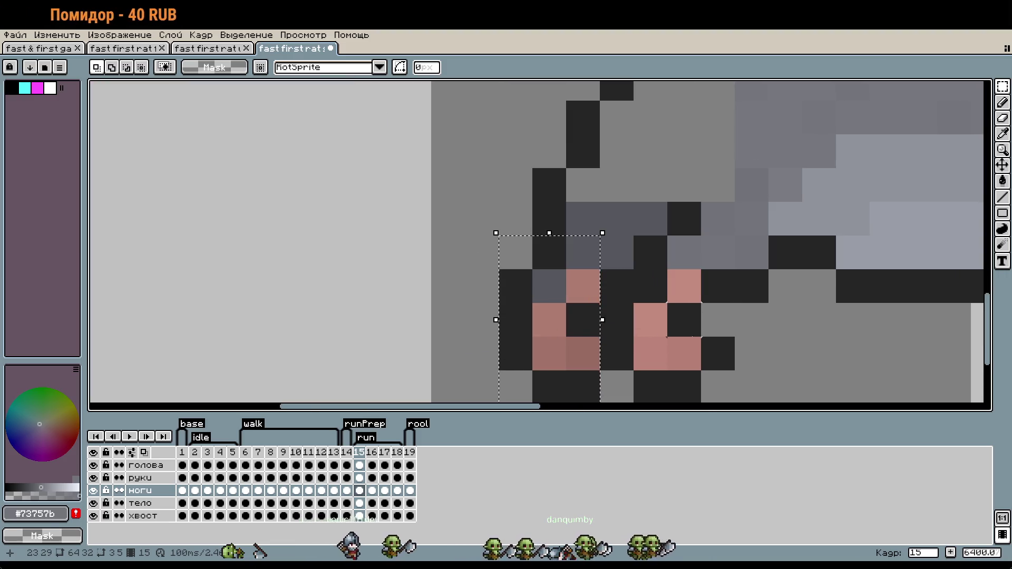
pyautogui.press('Right')
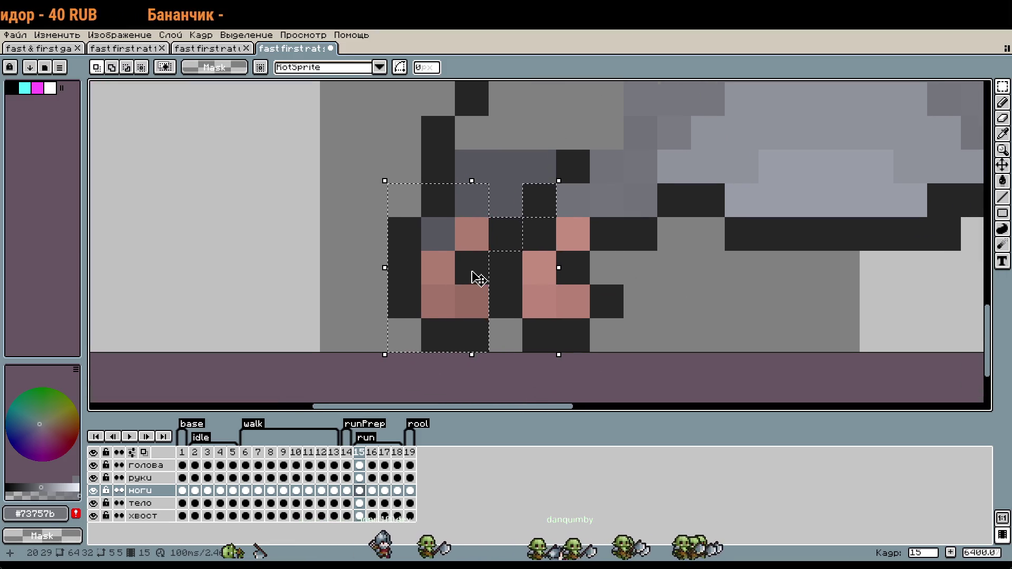
pyautogui.press('Right')
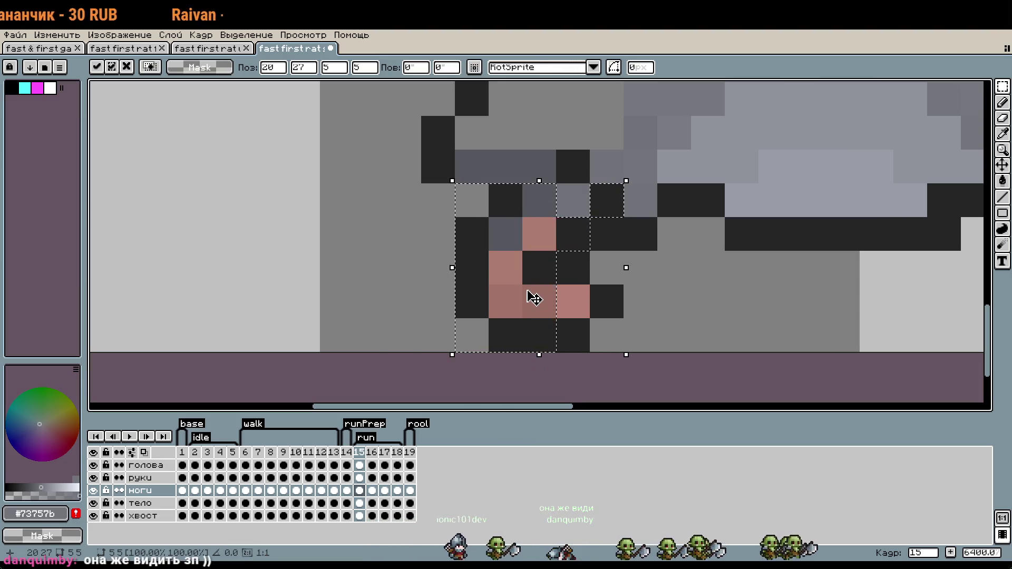
# Reposition the floating paw pixels beside the other paw, nudging one pixel left.
pyautogui.moveTo(534, 299); pyautogui.dragTo(566, 300)
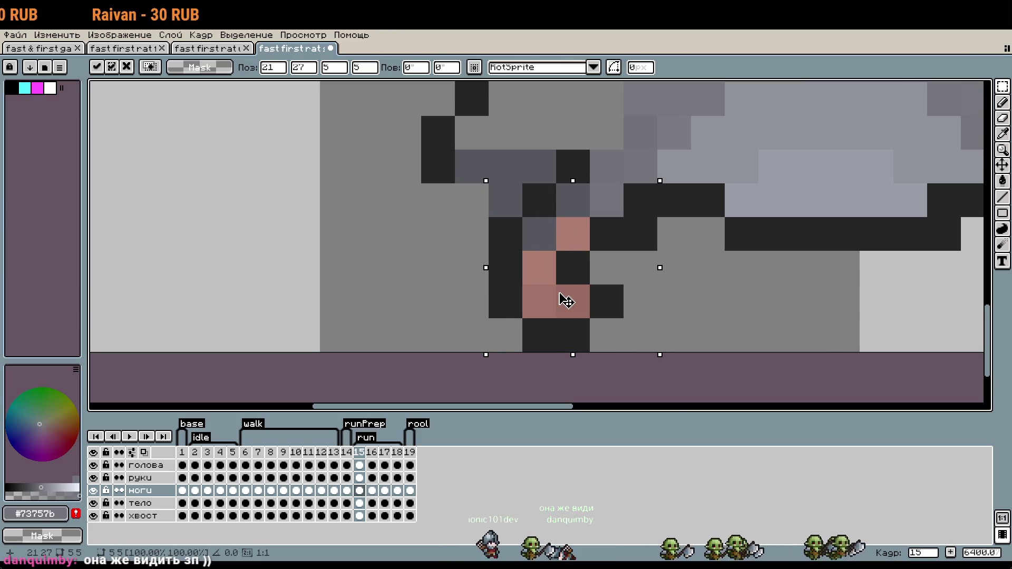
pyautogui.scroll(-2, 574, 298)
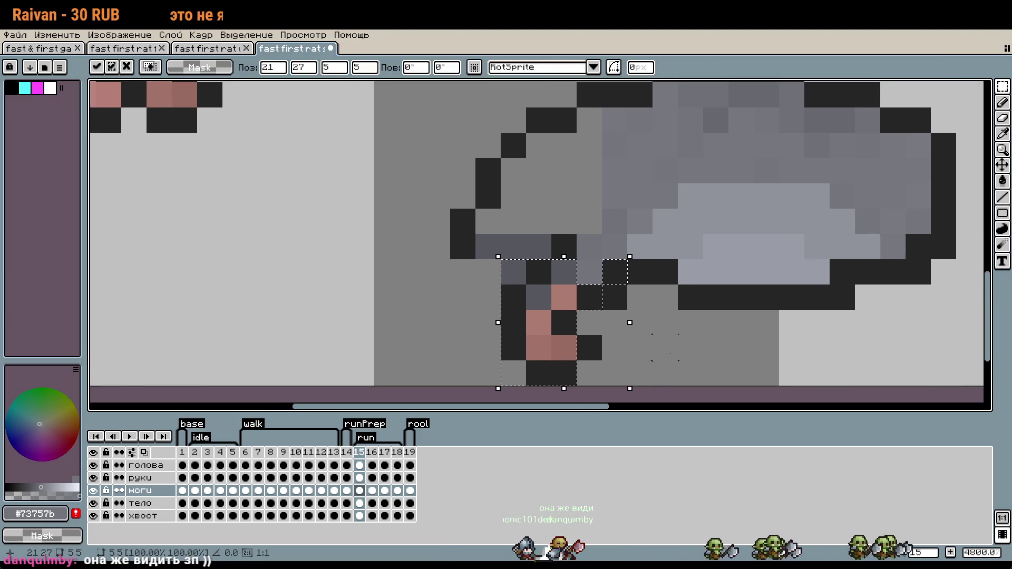
pyautogui.hotkey('ctrl', 'z')
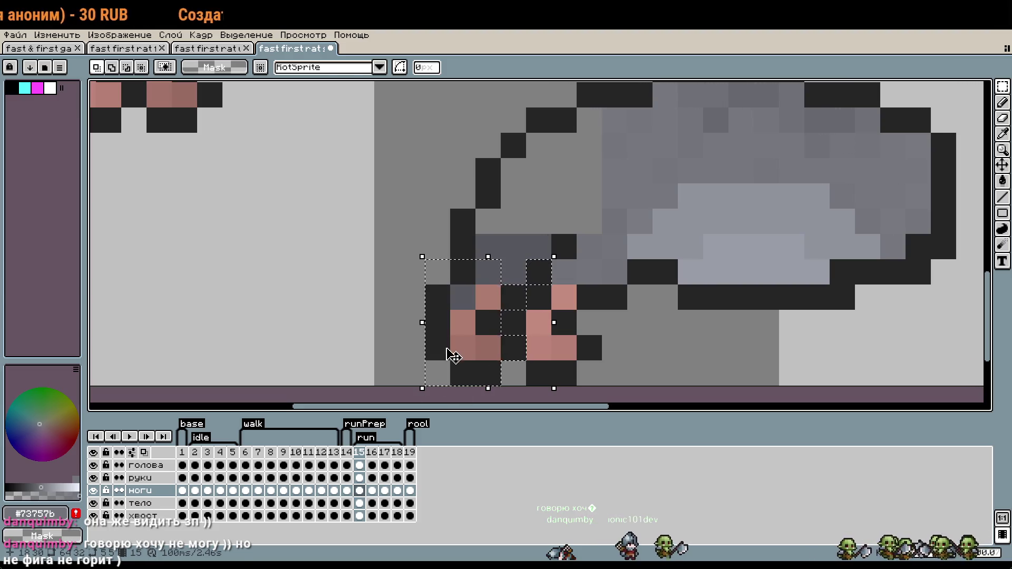
pyautogui.moveTo(451, 351); pyautogui.dragTo(488, 349)
pyautogui.scroll(-2, 659, 366)
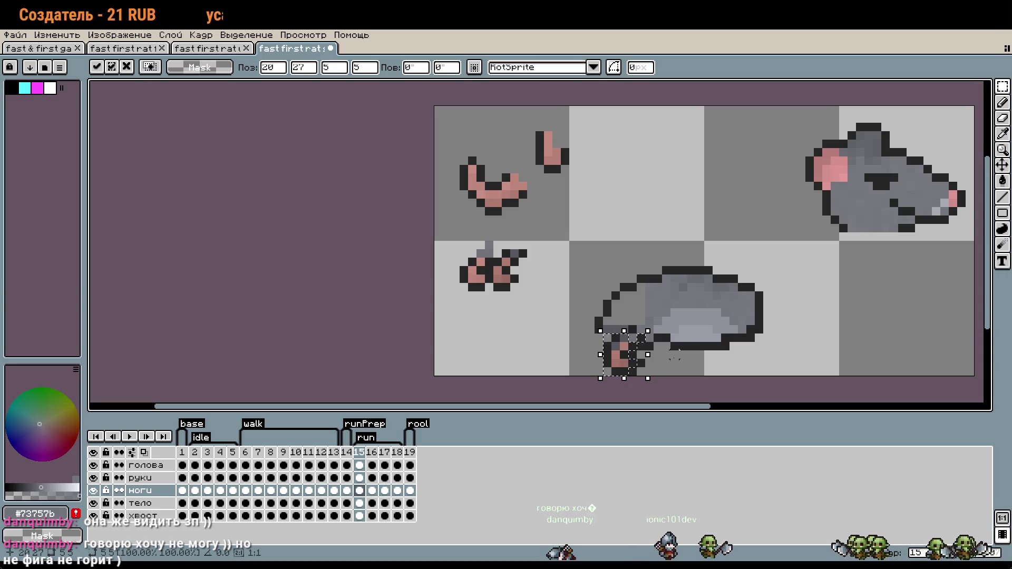
pyautogui.press('Left')
pyautogui.press('Left')
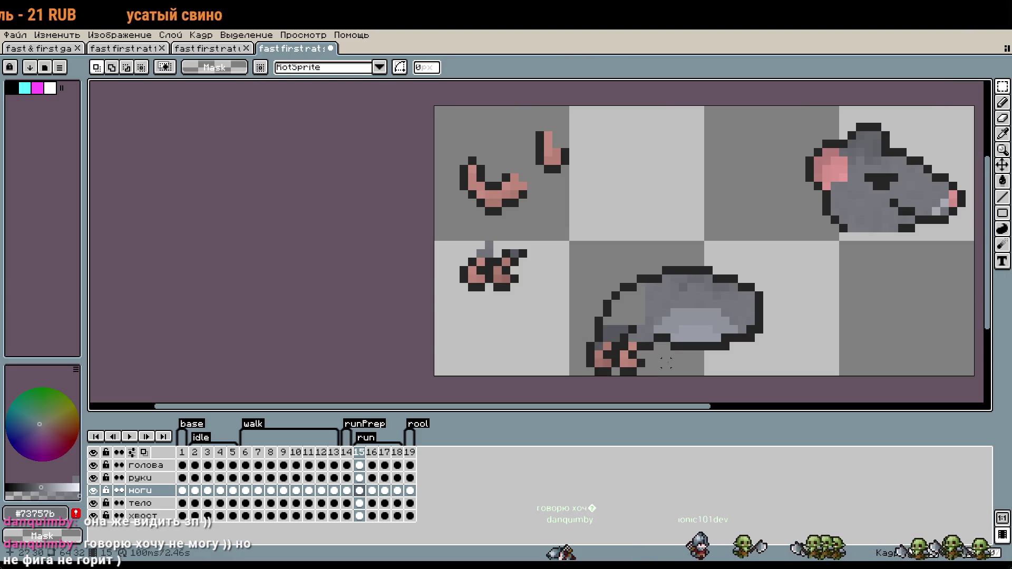
pyautogui.moveTo(674, 363); pyautogui.dragTo(634, 341)
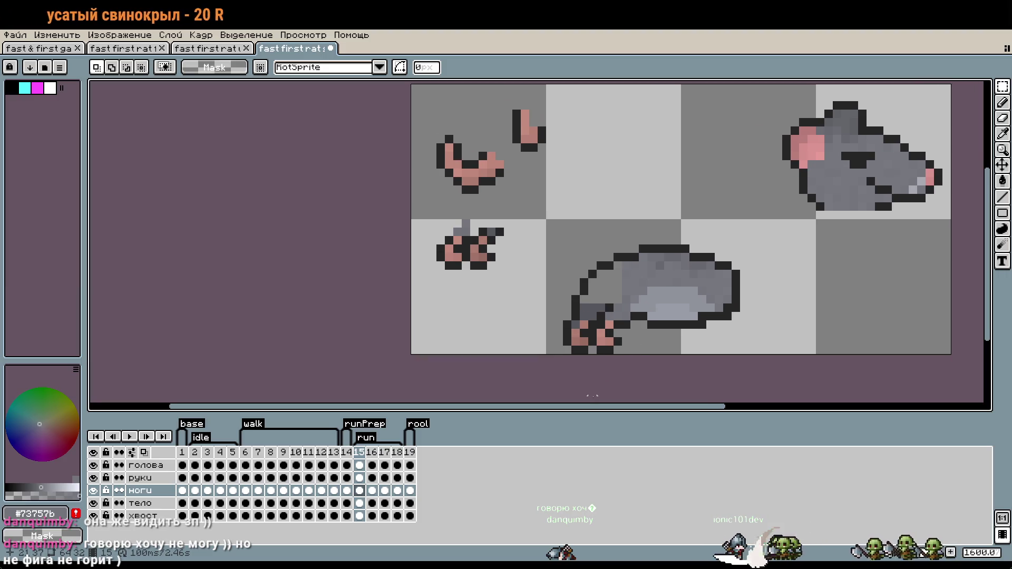
pyautogui.scroll(3, 615, 354)
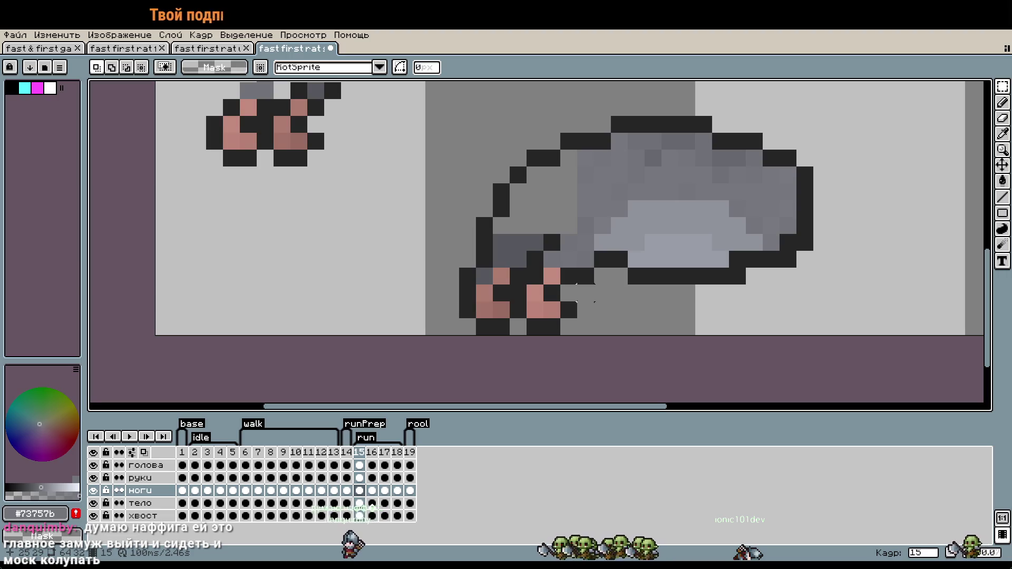
# Pick the dark outline colour #252525 from the rat's body and switch to the 1px Pencil.
pyautogui.scroll(1, 574, 306)
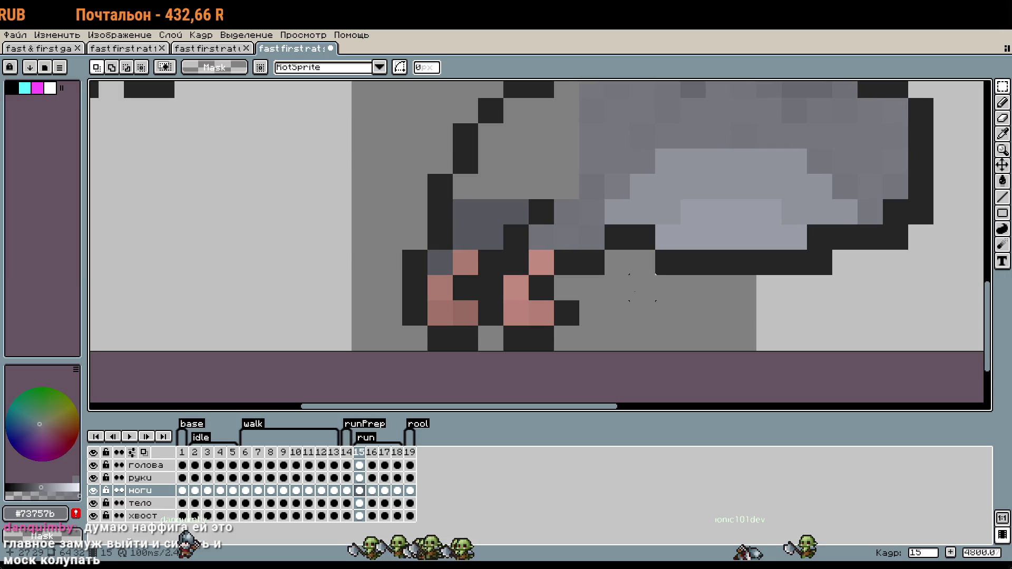
pyautogui.press('w')
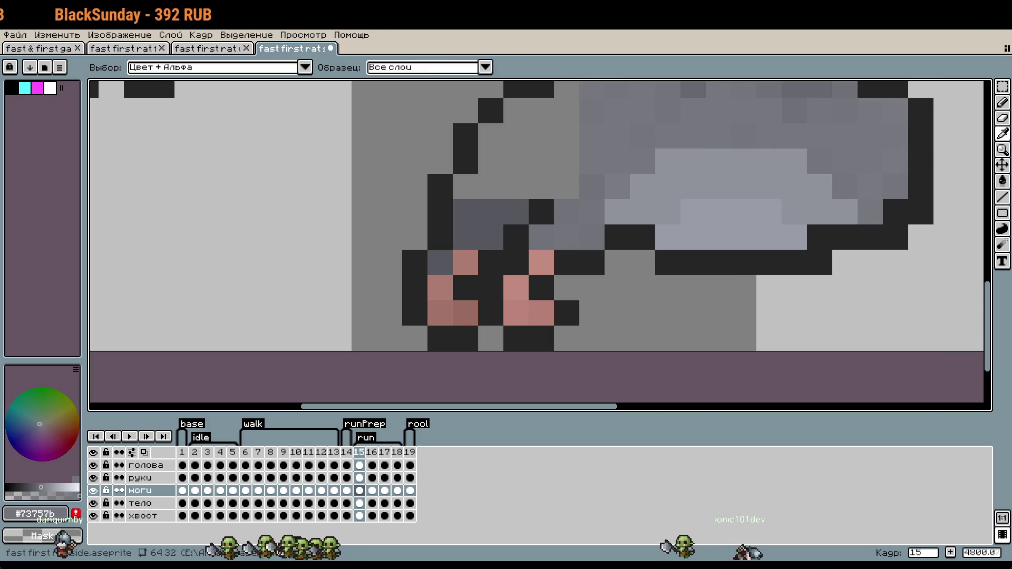
pyautogui.press('m')
pyautogui.moveTo(721, 260); pyautogui.dragTo(626, 334)
pyautogui.press('i')
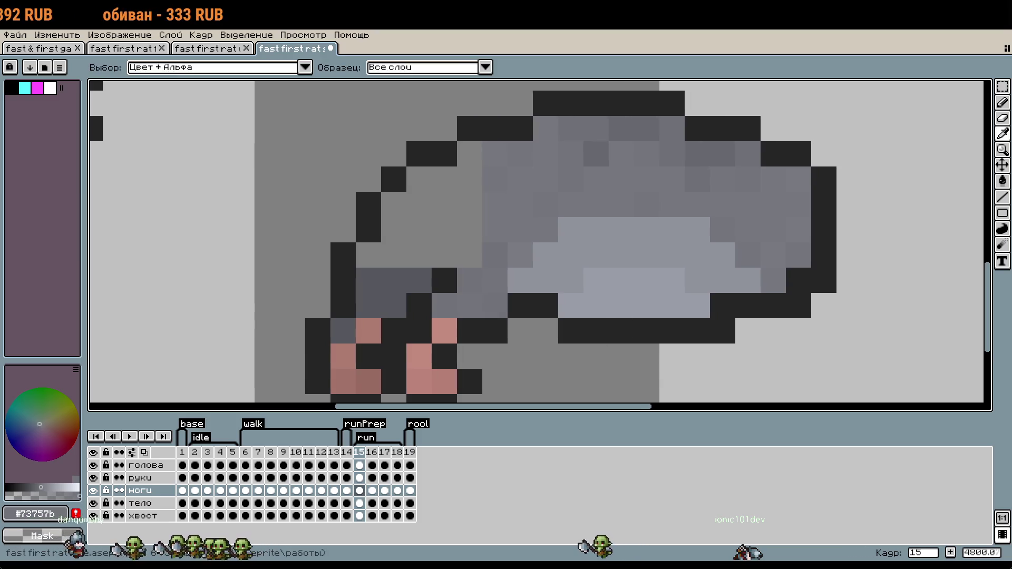
pyautogui.press('m')
pyautogui.scroll(-4, 638, 312)
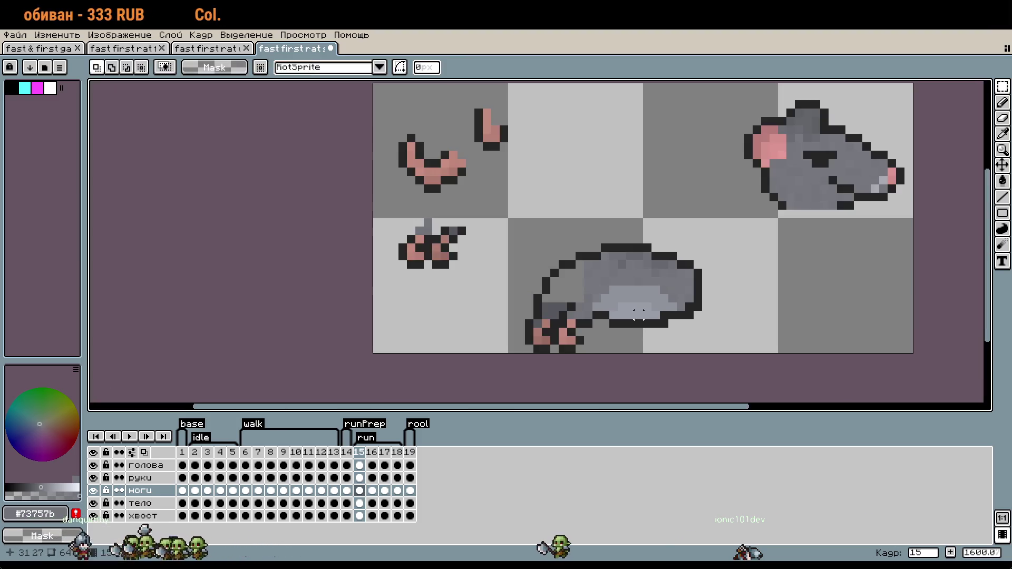
pyautogui.scroll(2, 638, 314)
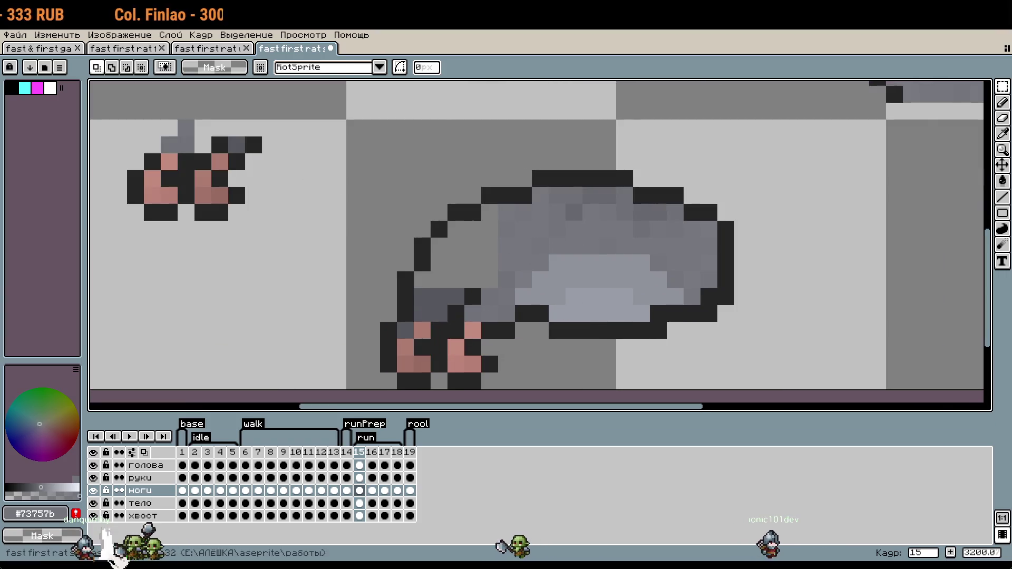
pyautogui.scroll(1, 464, 319)
pyautogui.press('i')
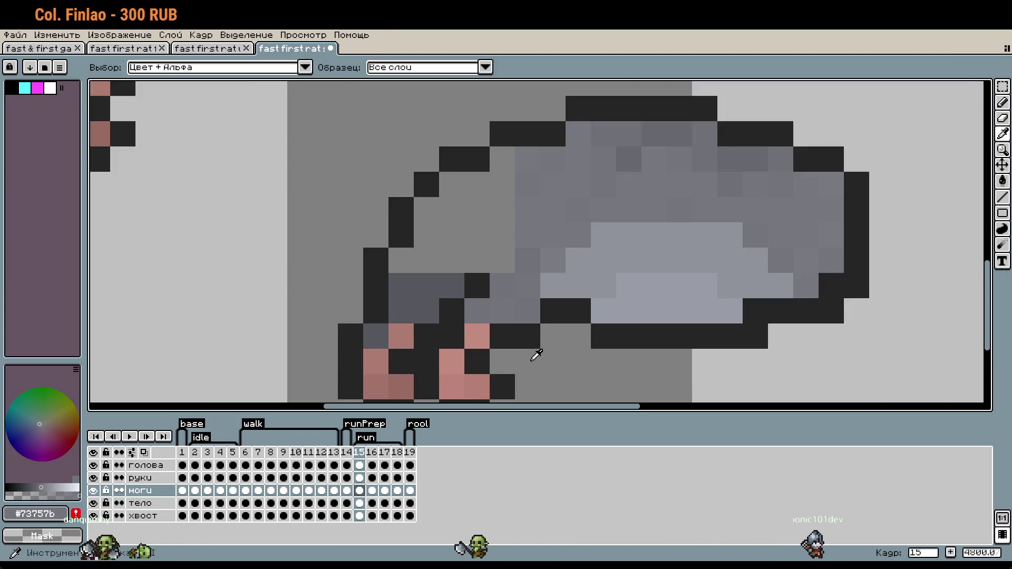
pyautogui.click(511, 328)
pyautogui.press('b')
pyautogui.scroll(-1, 537, 283)
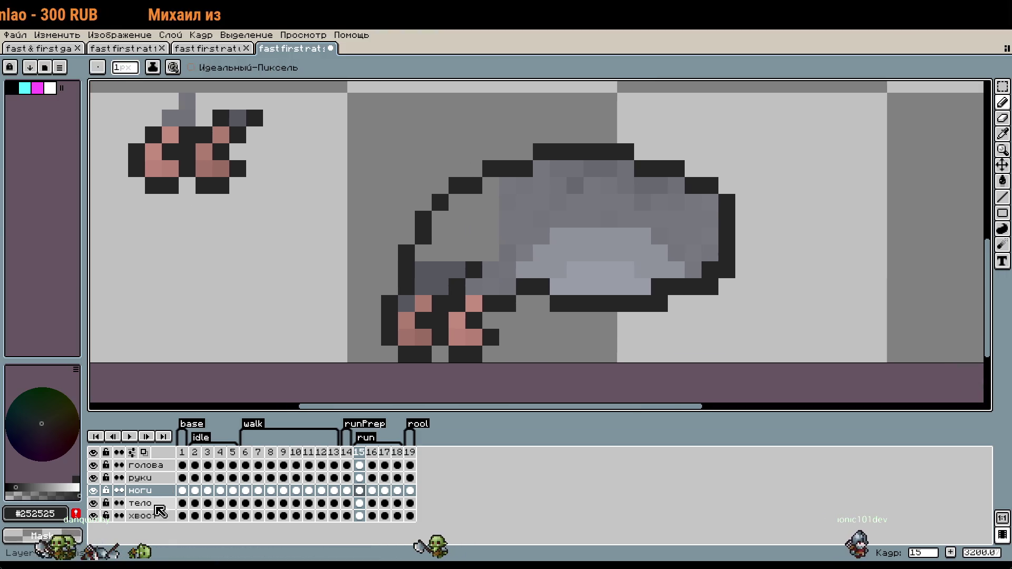
pyautogui.click(168, 503)
pyautogui.hotkey('ctrl', 't')
pyautogui.press('Left')
pyautogui.press('Down')
pyautogui.press('Right')
pyautogui.press('Left')
pyautogui.press('Right')
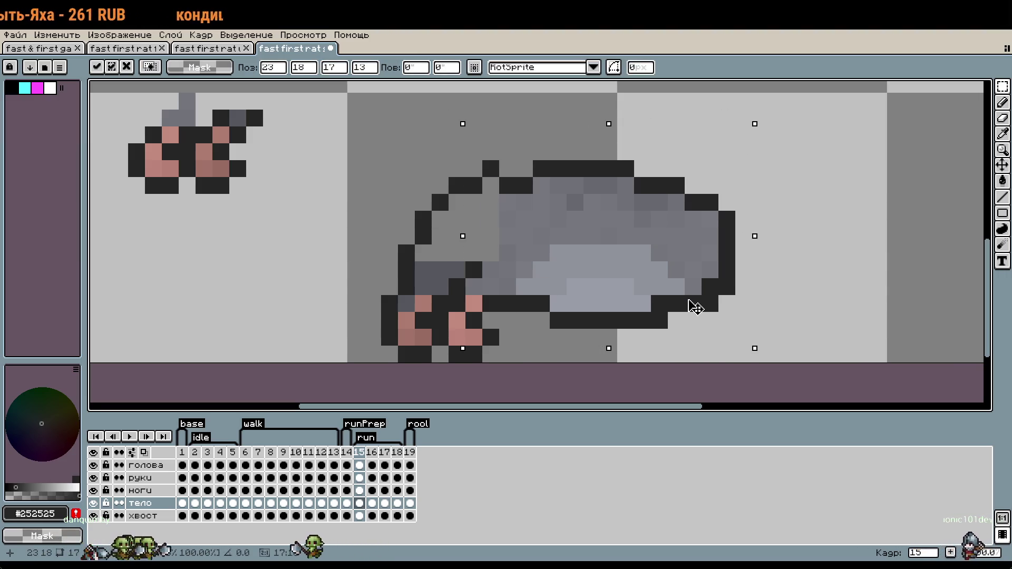
pyautogui.press('Return')
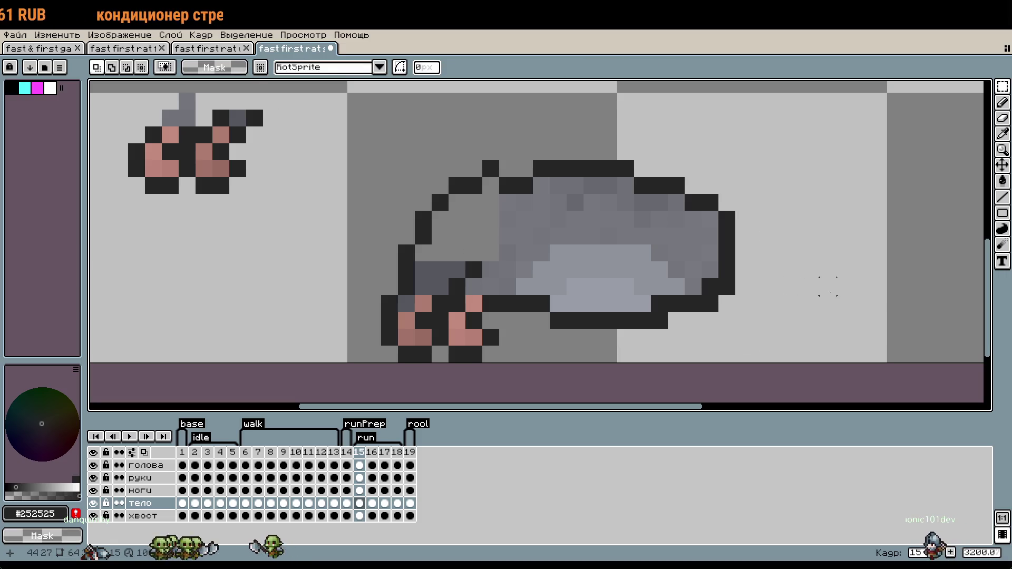
pyautogui.click(141, 490)
pyautogui.scroll(1, 519, 291)
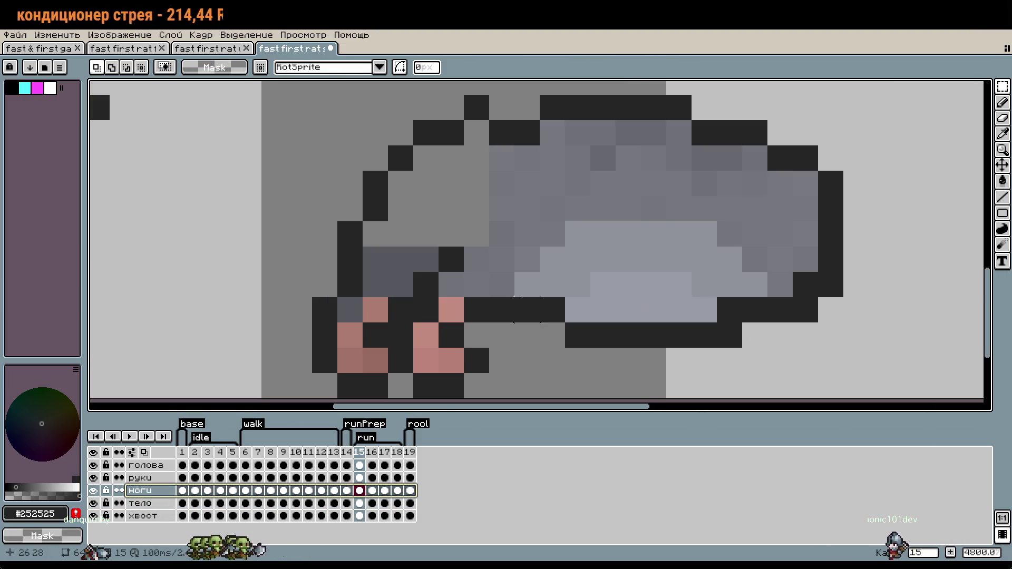
pyautogui.press('b')
pyautogui.click(527, 285)
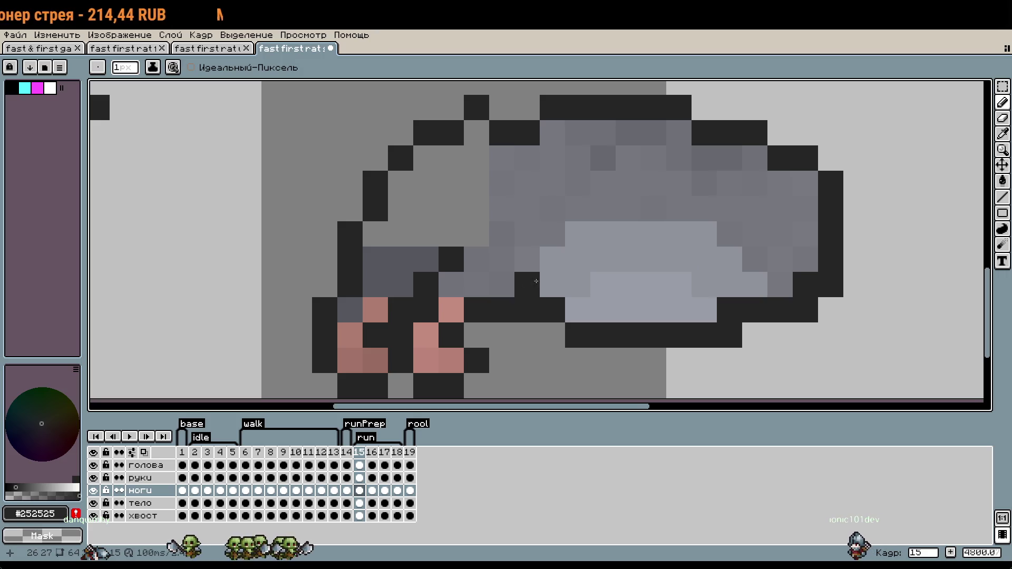
pyautogui.click(500, 287)
pyautogui.click(548, 268)
pyautogui.rightClick(527, 285)
pyautogui.click(527, 260)
pyautogui.click(527, 285)
pyautogui.rightClick(527, 284)
pyautogui.click(553, 284)
pyautogui.rightClick(540, 292)
pyautogui.scroll(-5, 614, 327)
pyautogui.press('v')
pyautogui.hotkey('ctrl', 'z')
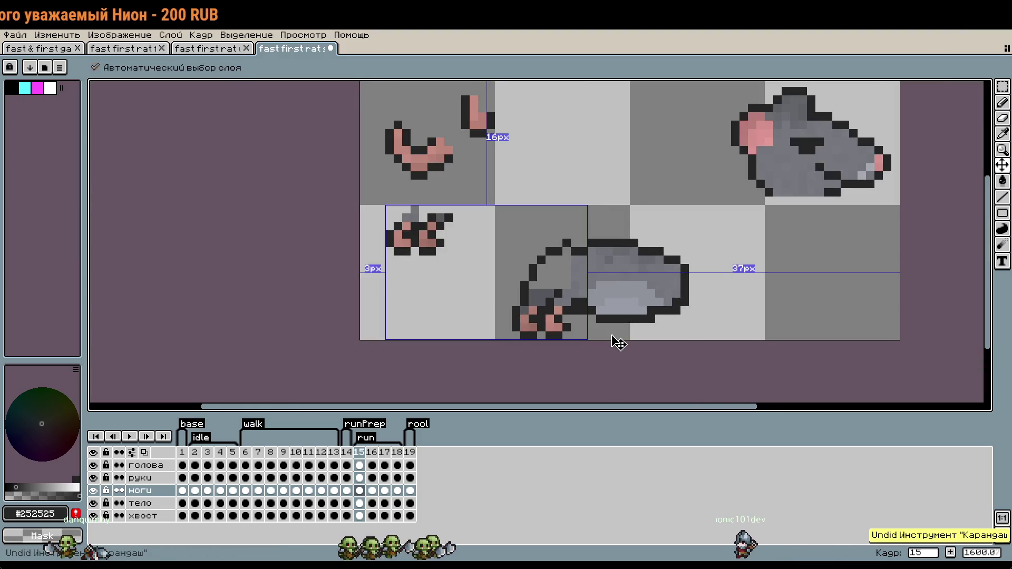
pyautogui.hotkey('ctrl', 'z')
pyautogui.press('b')
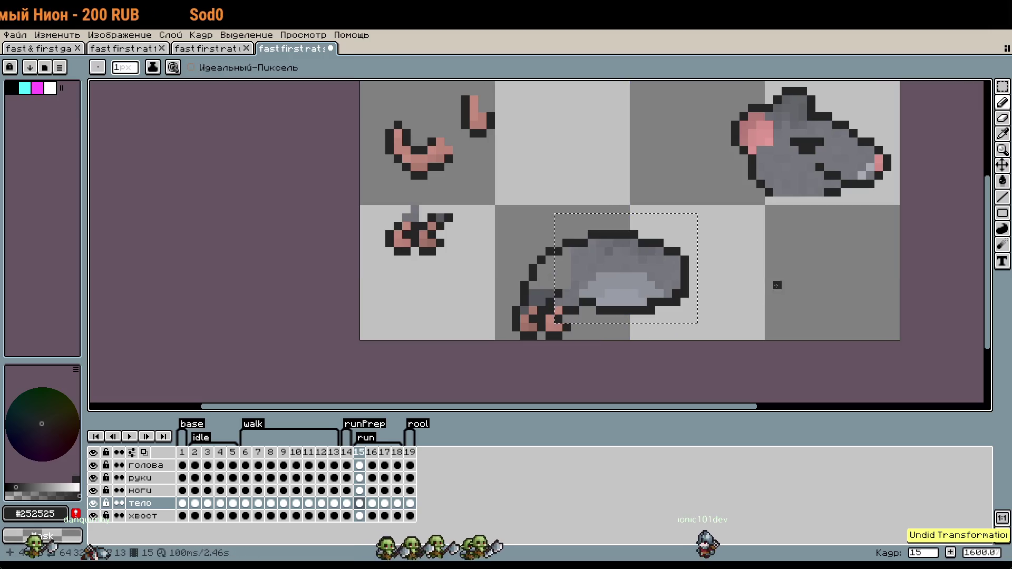
pyautogui.press('v')
pyautogui.hotkey('ctrl', 'd')
pyautogui.moveTo(701, 309); pyautogui.dragTo(693, 254)
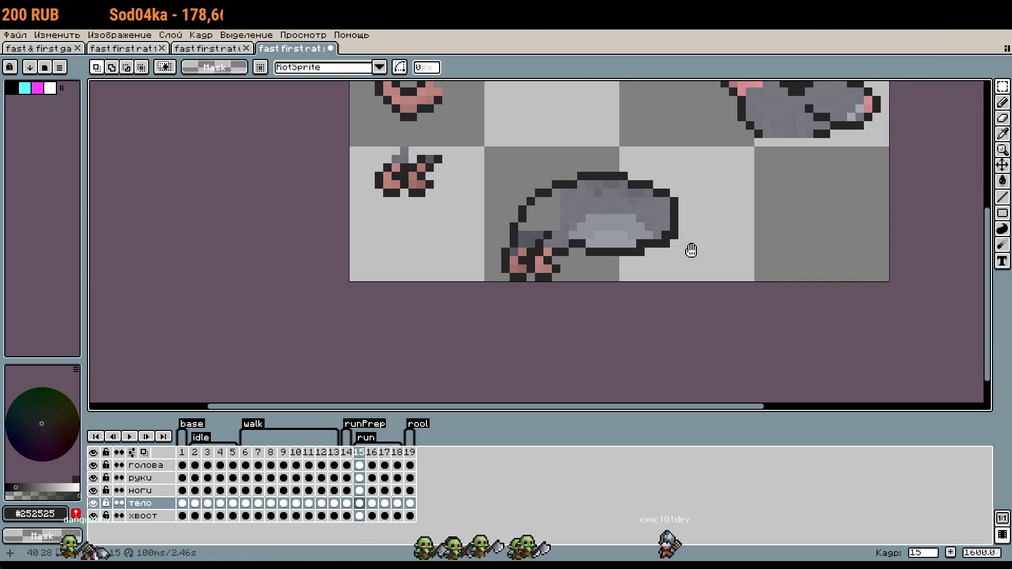
pyautogui.scroll(-1, 693, 255)
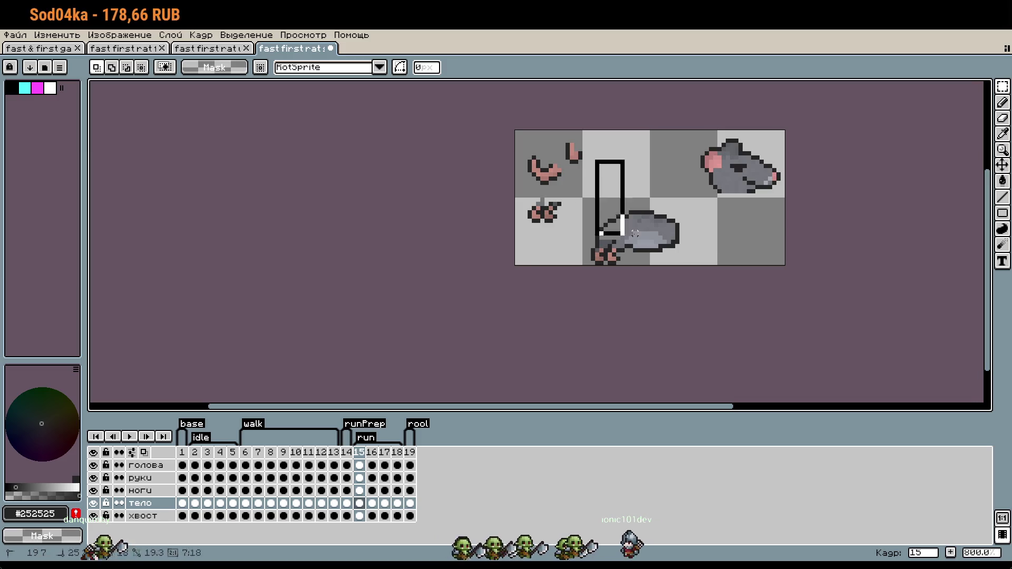
pyautogui.scroll(5, 649, 234)
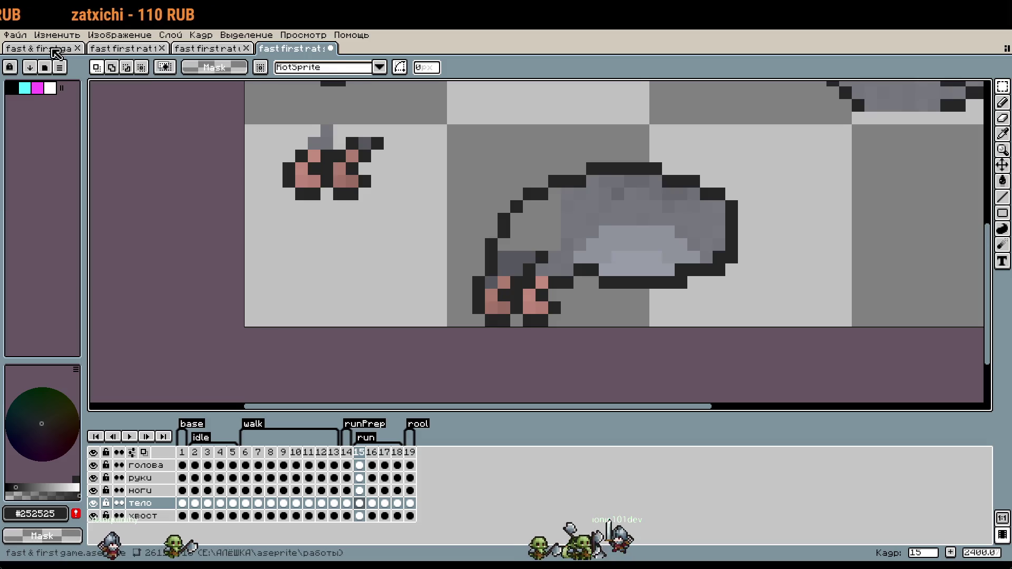
pyautogui.click(57, 51)
pyautogui.scroll(5, 521, 201)
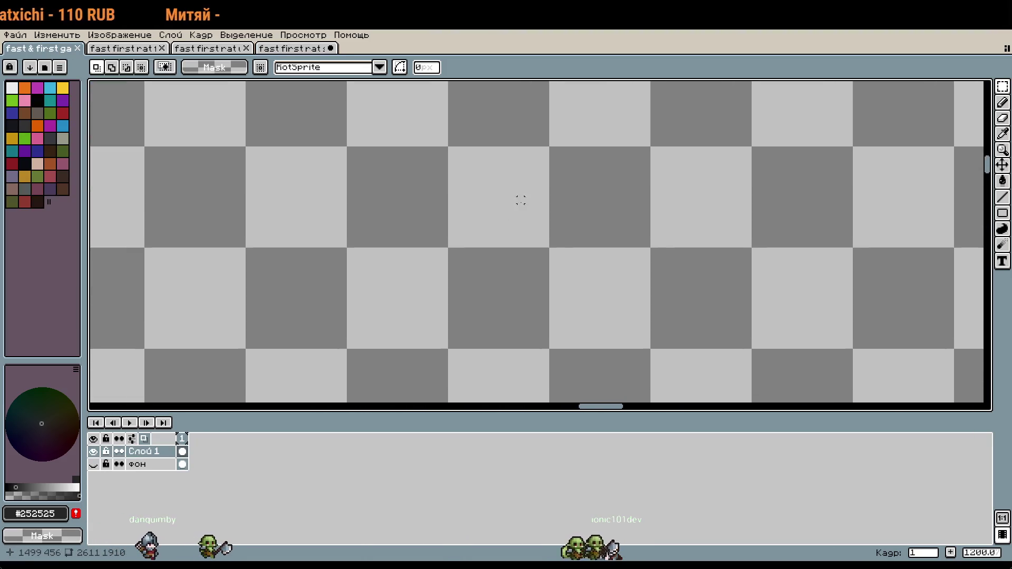
pyautogui.click(289, 49)
pyautogui.scroll(-5, 427, 195)
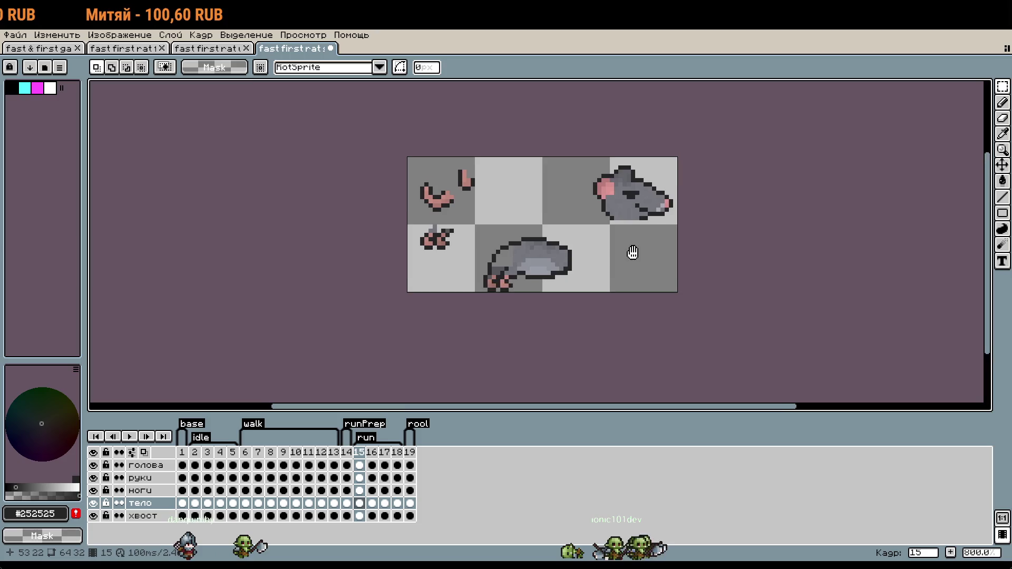
pyautogui.scroll(2, 494, 274)
pyautogui.scroll(1, 501, 271)
pyautogui.scroll(1, 519, 267)
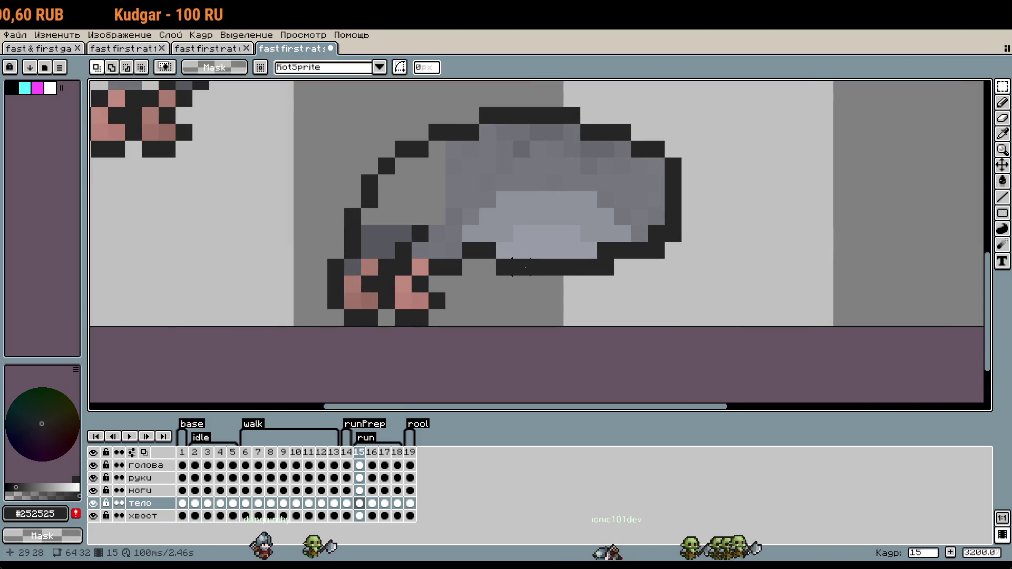
pyautogui.press('i')
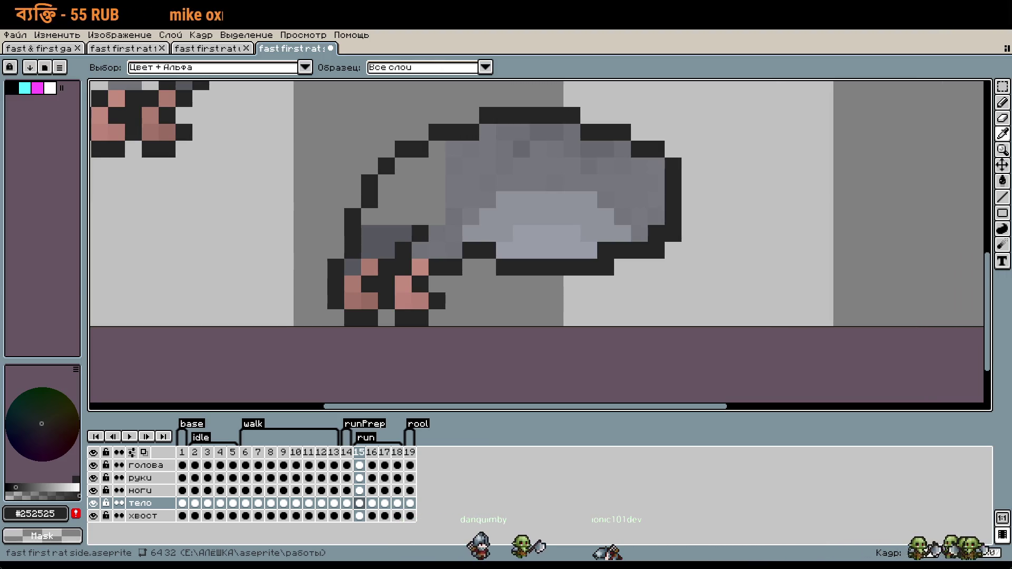
pyautogui.press('b')
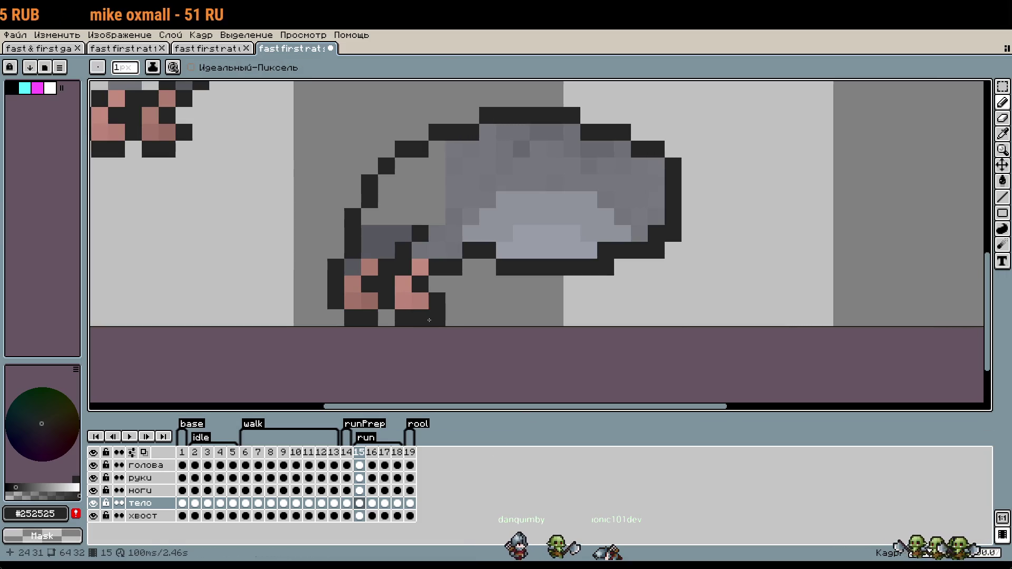
# On the ноги layer, erase the right paw and the old pink foot beneath the rat's body.
pyautogui.hotkey('alt', 'Up')
pyautogui.moveTo(420, 319)
pyautogui.mouseDown()
pyautogui.moveTo(411, 284)
pyautogui.moveTo(422, 268)
pyautogui.mouseUp()
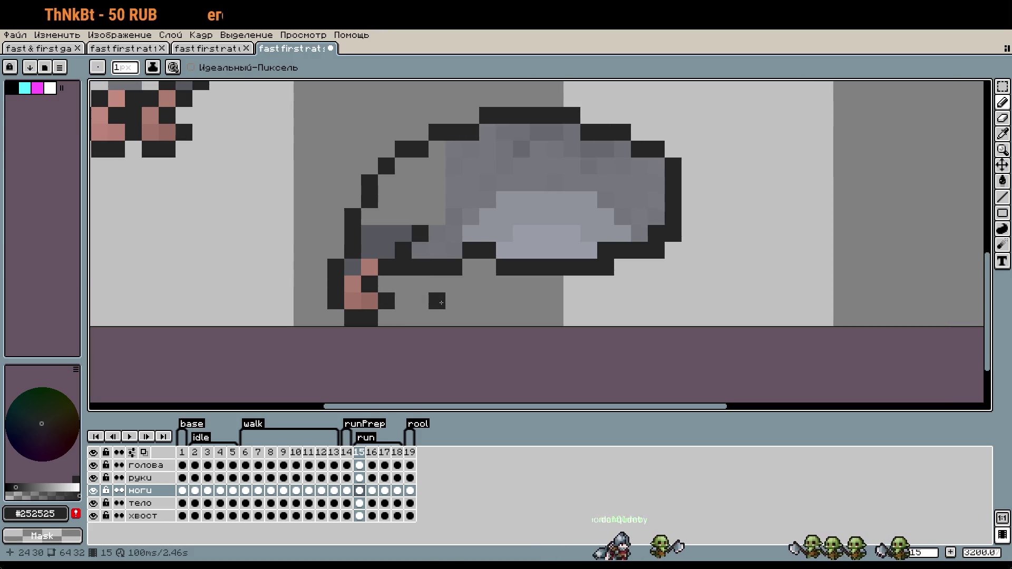
pyautogui.scroll(-2, 442, 302)
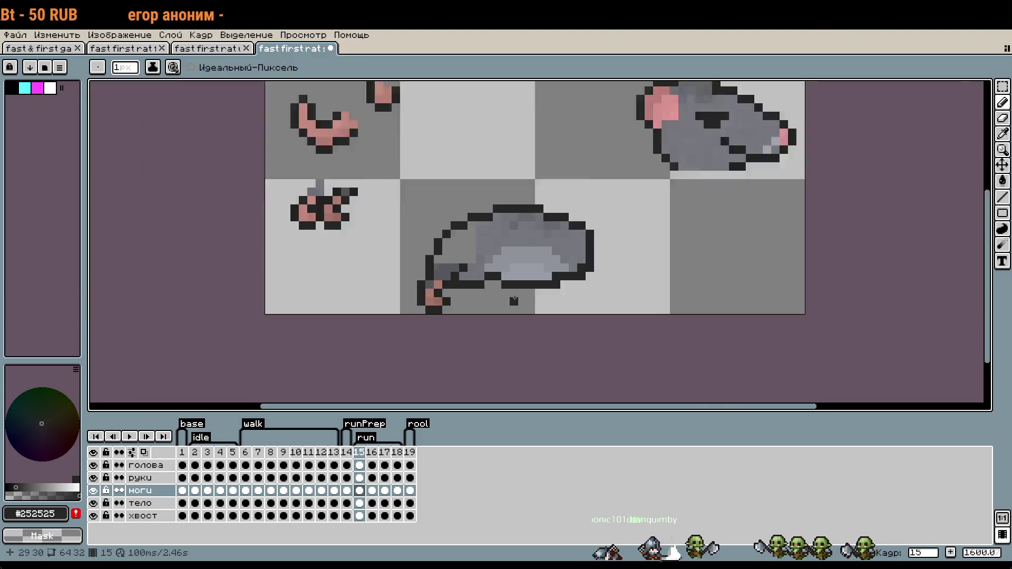
pyautogui.scroll(-1, 551, 306)
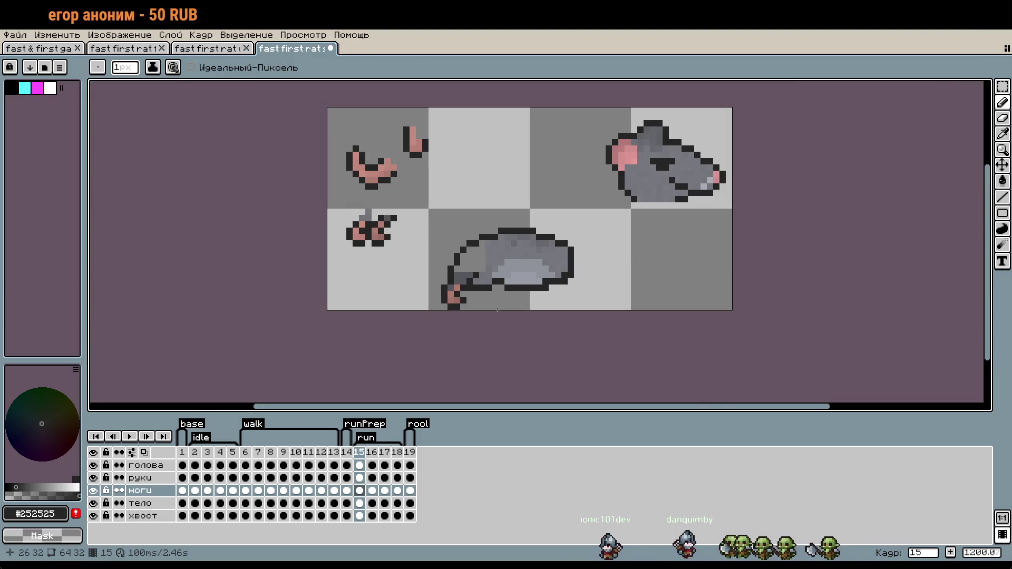
pyautogui.moveTo(482, 294)
pyautogui.mouseDown()
pyautogui.moveTo(468, 288)
pyautogui.moveTo(466, 301)
pyautogui.mouseUp()
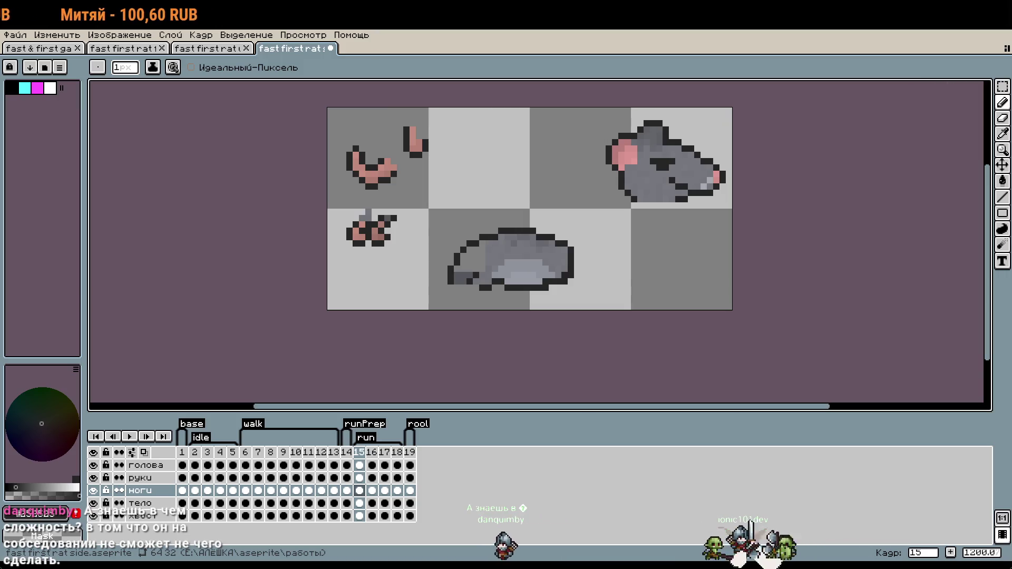
pyautogui.scroll(3, 476, 269)
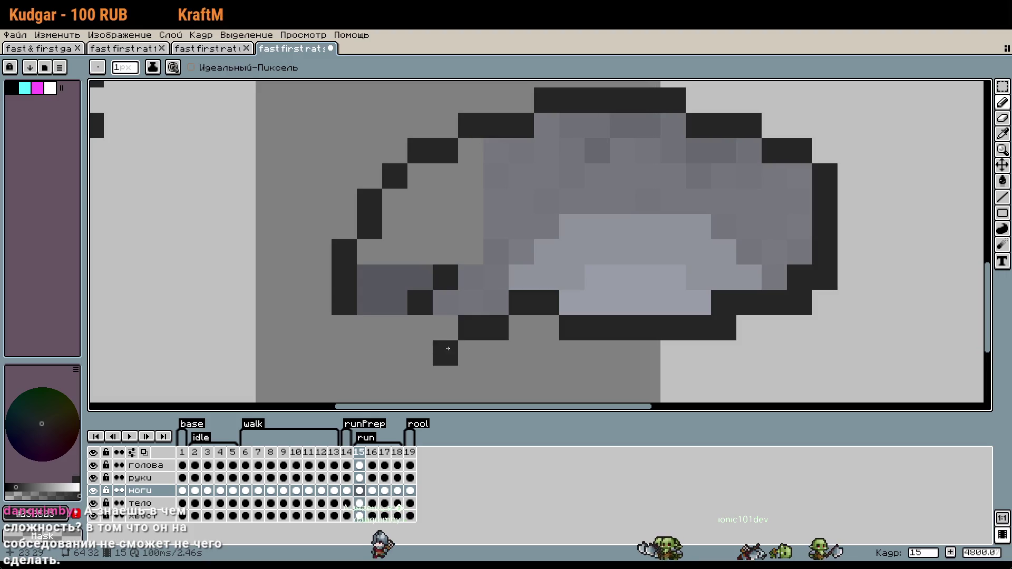
# Remove a stray dark pixel and paint a small pink paw block below the body.
pyautogui.moveTo(539, 354); pyautogui.dragTo(638, 294)
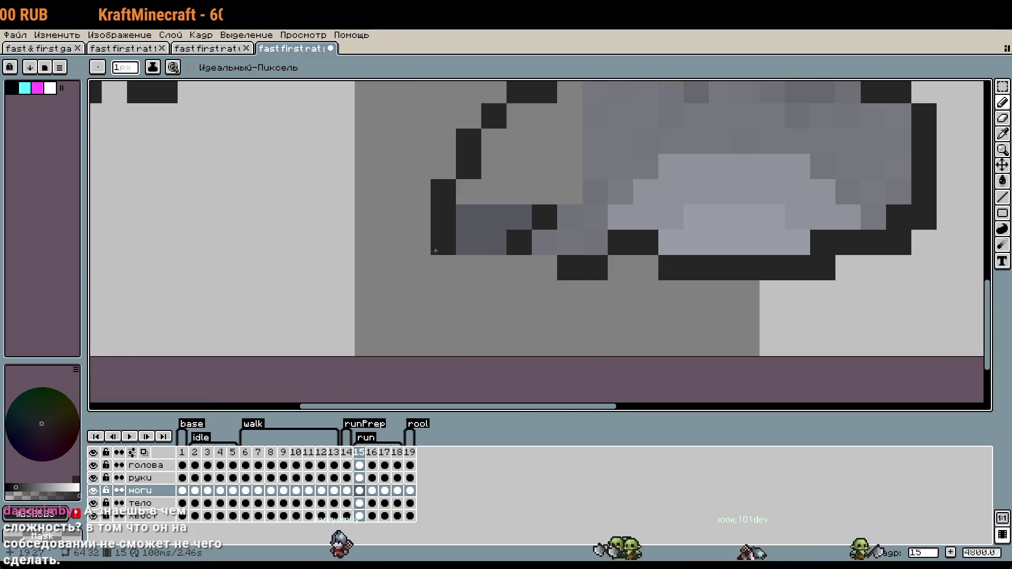
pyautogui.hotkey('ctrl', 'z')
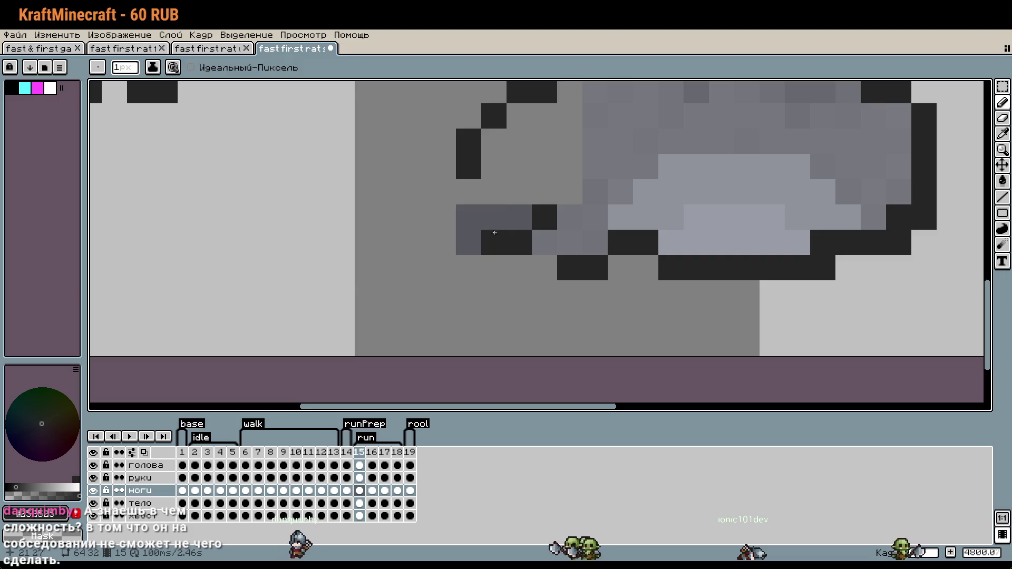
pyautogui.scroll(-4, 499, 282)
pyautogui.hotkey('ctrl', 'z')
pyautogui.keyDown('alt'); pyautogui.click(472, 220); pyautogui.keyUp('alt')
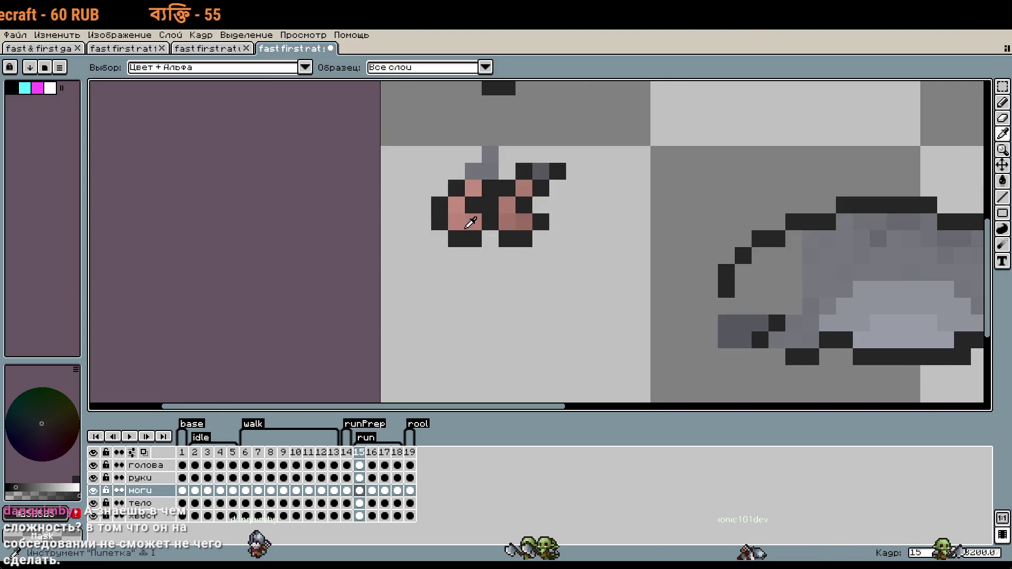
pyautogui.click(676, 369)
pyautogui.scroll(1, 679, 367)
pyautogui.scroll(-3, 679, 368)
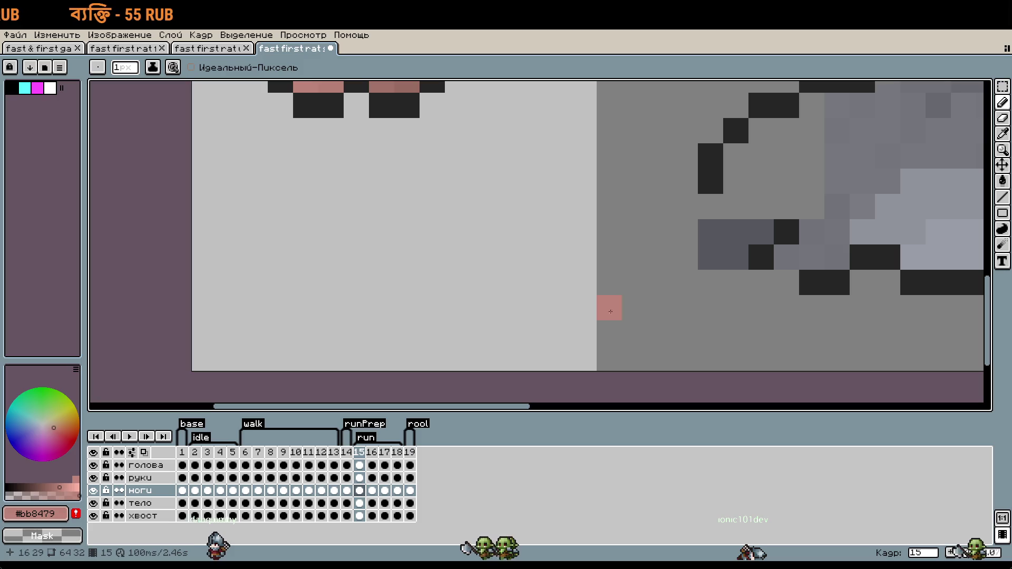
pyautogui.moveTo(612, 308); pyautogui.dragTo(635, 332)
pyautogui.scroll(-1, 576, 255)
pyautogui.keyDown('alt'); pyautogui.click(436, 143); pyautogui.keyUp('alt')
pyautogui.click(620, 285)
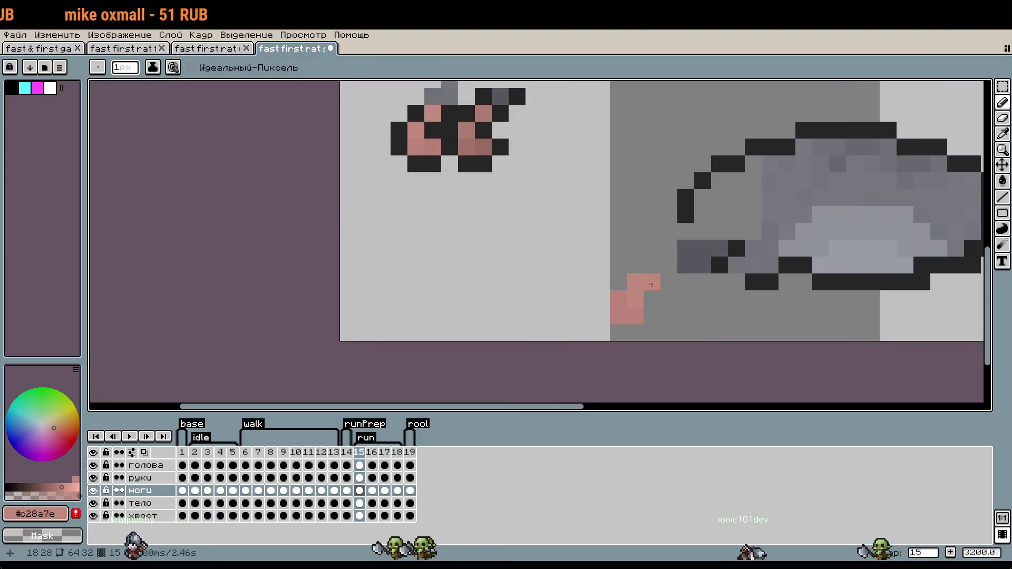
# Outline the right side of the new pink paw in dark #252525 pixels.
pyautogui.keyDown('alt'); pyautogui.click(712, 264); pyautogui.keyUp('alt')
pyautogui.moveTo(653, 265)
pyautogui.mouseDown()
pyautogui.moveTo(621, 280)
pyautogui.moveTo(651, 305)
pyautogui.mouseUp()
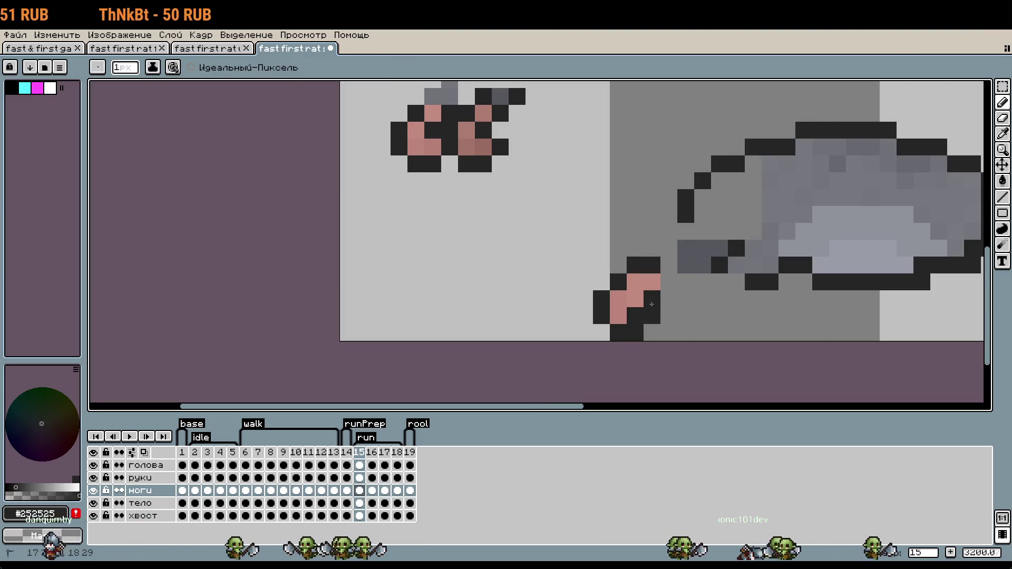
pyautogui.hotkey('ctrl', 'z')
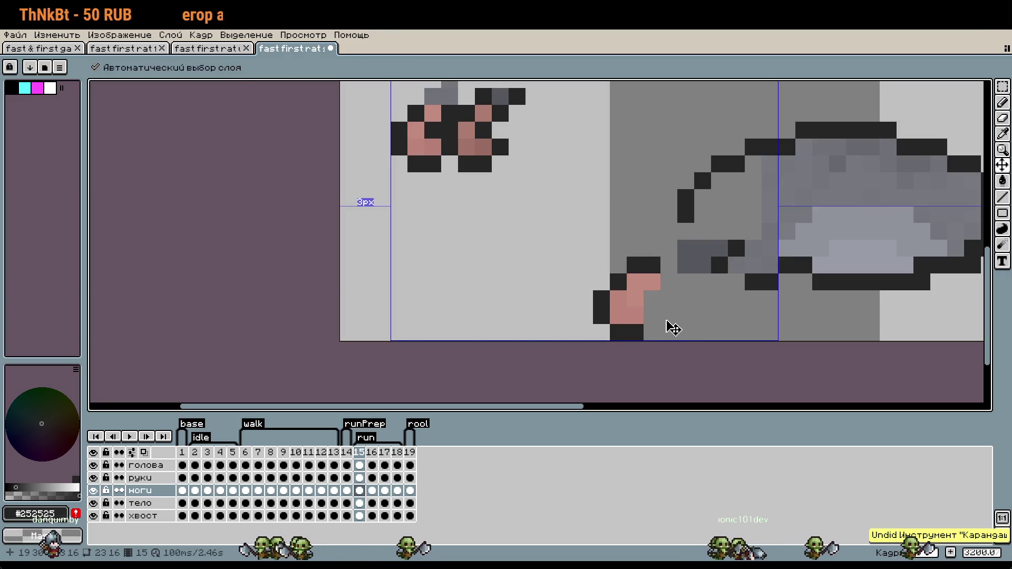
pyautogui.moveTo(653, 316); pyautogui.dragTo(669, 299)
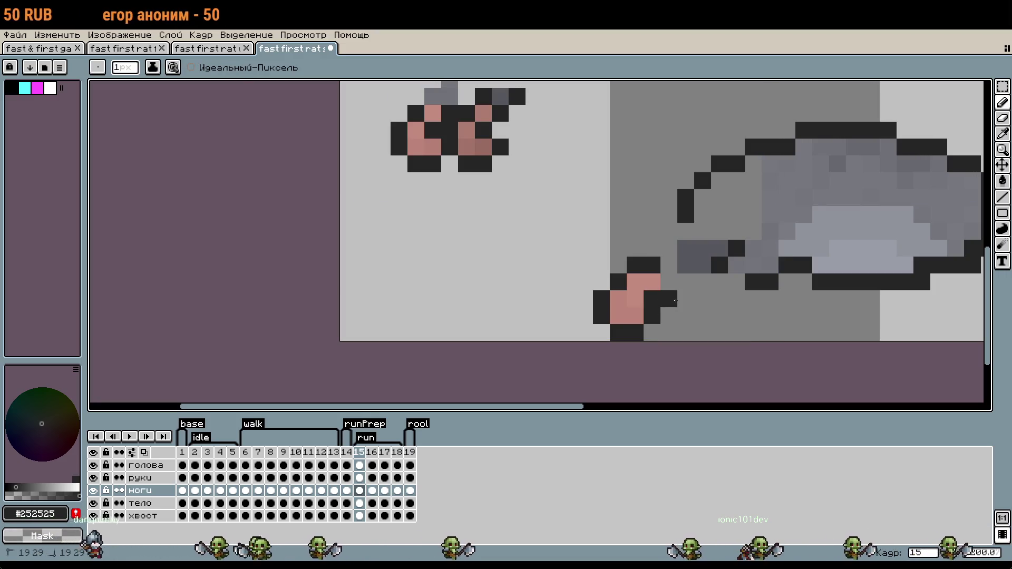
pyautogui.click(638, 321)
pyautogui.rightClick(652, 315)
pyautogui.rightClick(635, 332)
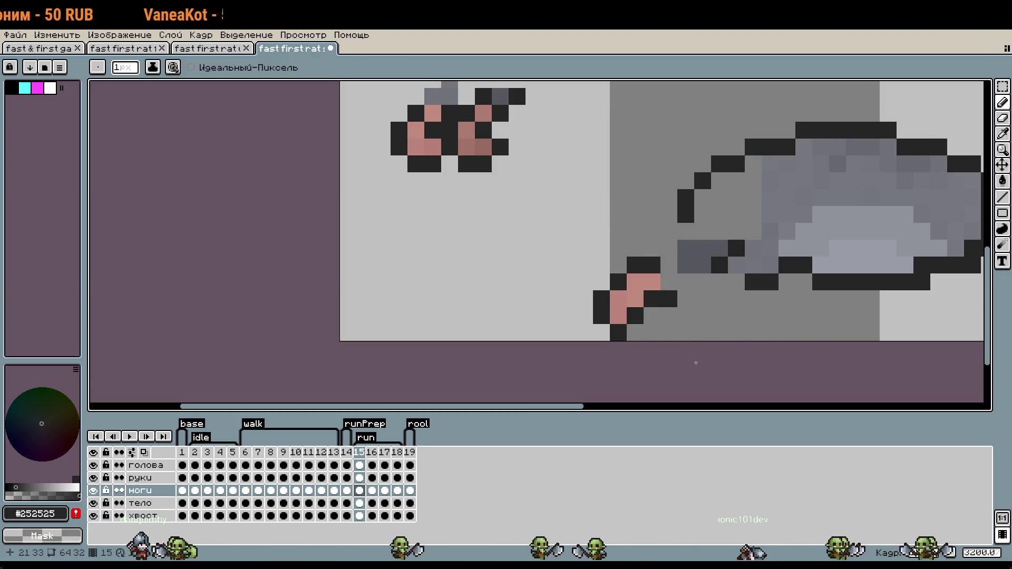
pyautogui.hotkey('ctrl', 'z')
pyautogui.hotkey('ctrl', 'z')
pyautogui.hotkey('ctrl', 'z')
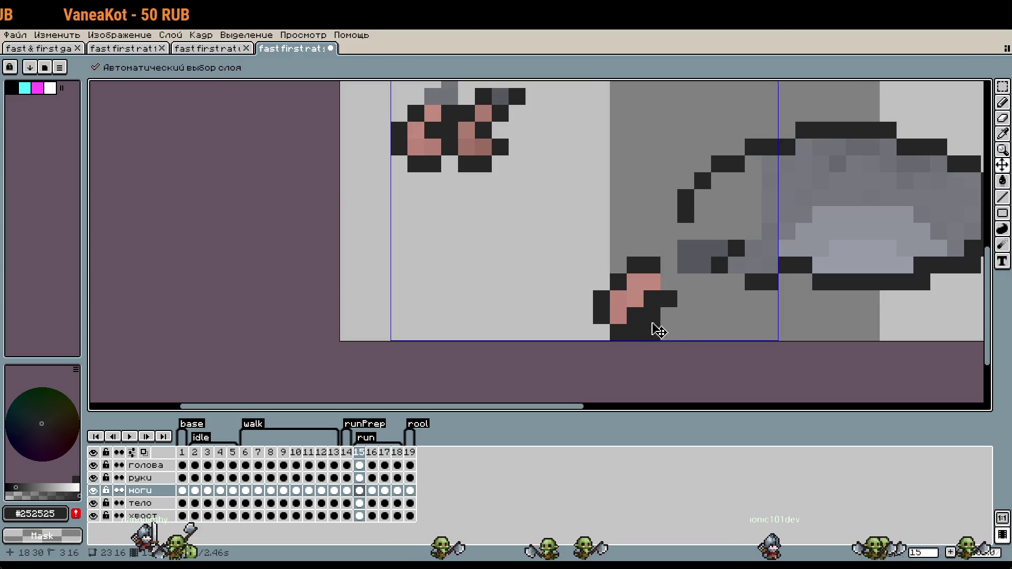
# Adjust the dark outline pixels above the paw, undoing misplaced ones.
pyautogui.scroll(1, 630, 261)
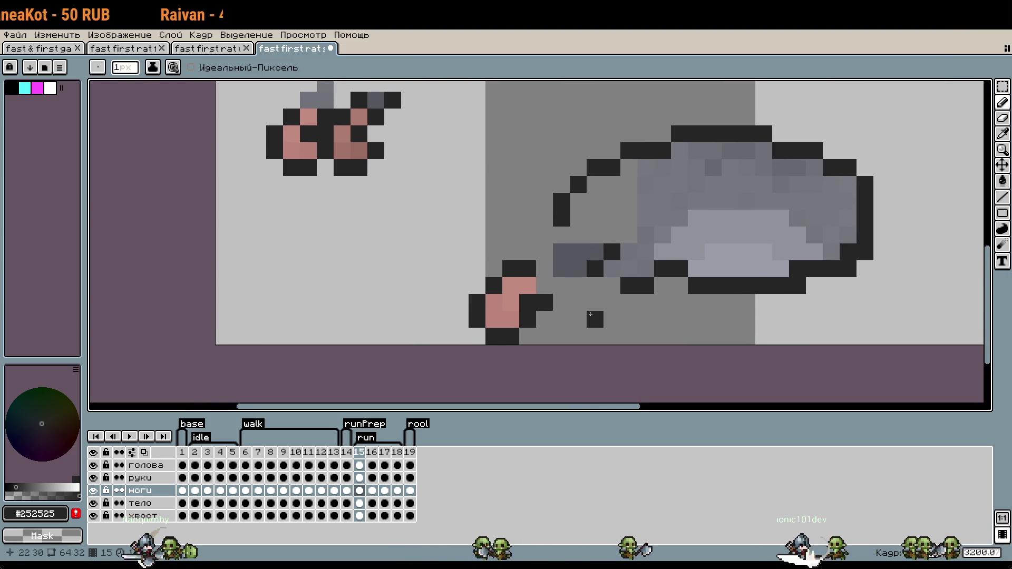
pyautogui.scroll(1, 631, 260)
pyautogui.click(519, 234)
pyautogui.hotkey('ctrl', 'z')
pyautogui.click(536, 228)
pyautogui.hotkey('ctrl', 'z')
pyautogui.click(561, 204)
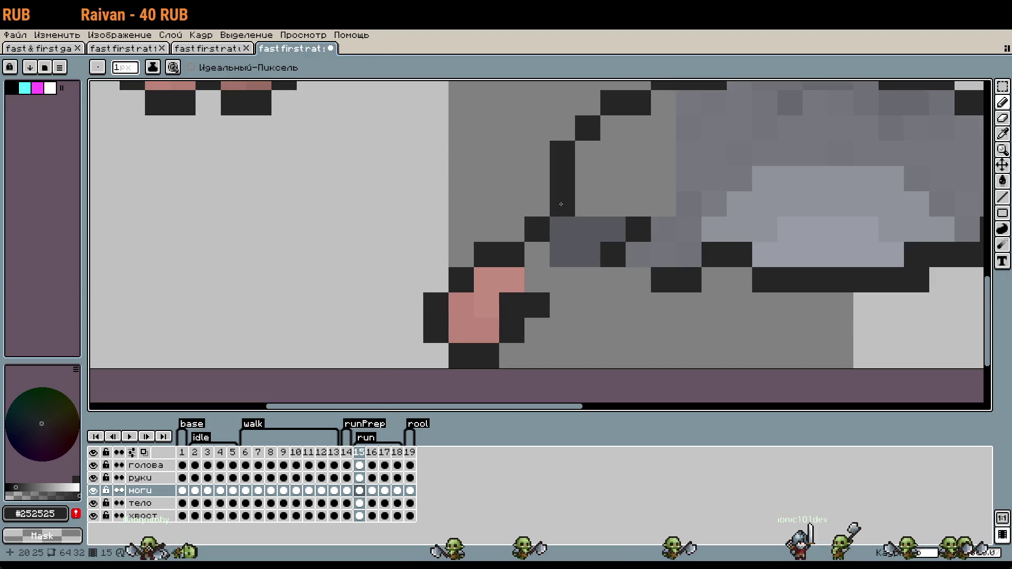
pyautogui.hotkey('ctrl', 'z')
pyautogui.scroll(-1, 632, 306)
pyautogui.click(655, 321)
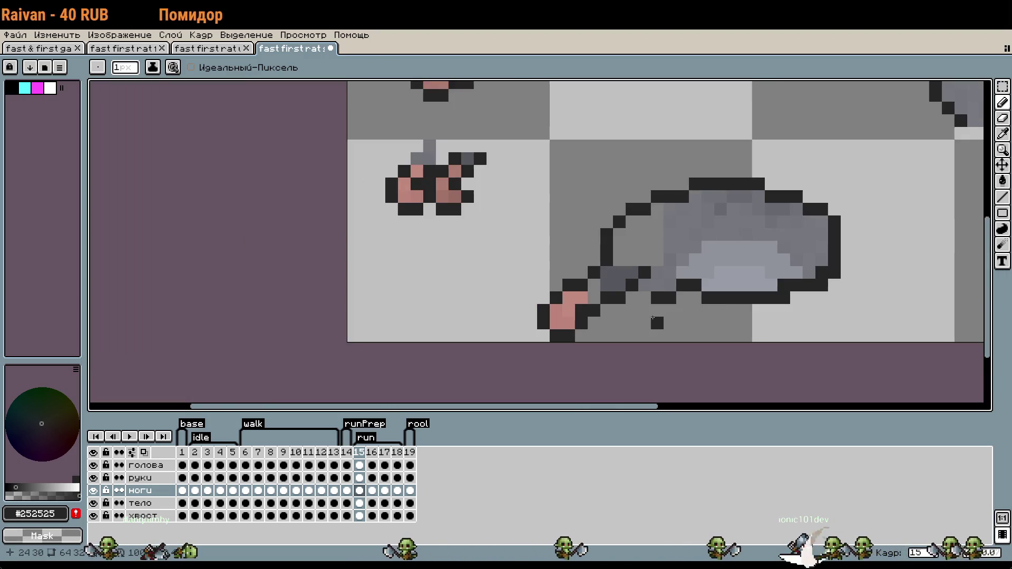
# Shift the new pink paw one pixel to the right.
pyautogui.press('m')
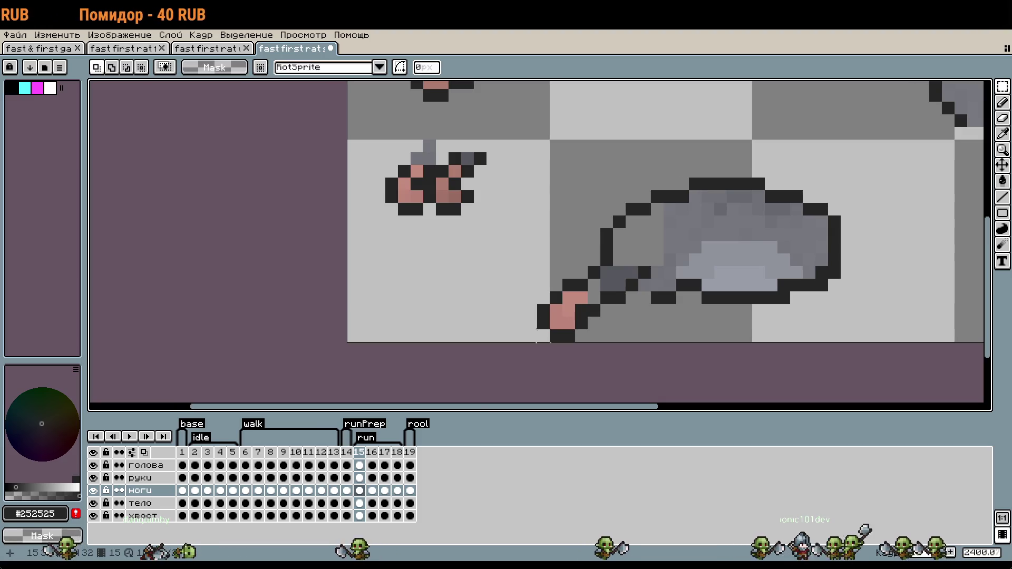
pyautogui.moveTo(535, 343); pyautogui.dragTo(589, 276)
pyautogui.moveTo(586, 314)
pyautogui.mouseDown()
pyautogui.moveTo(598, 314)
pyautogui.moveTo(590, 315)
pyautogui.mouseUp()
pyautogui.click(644, 323)
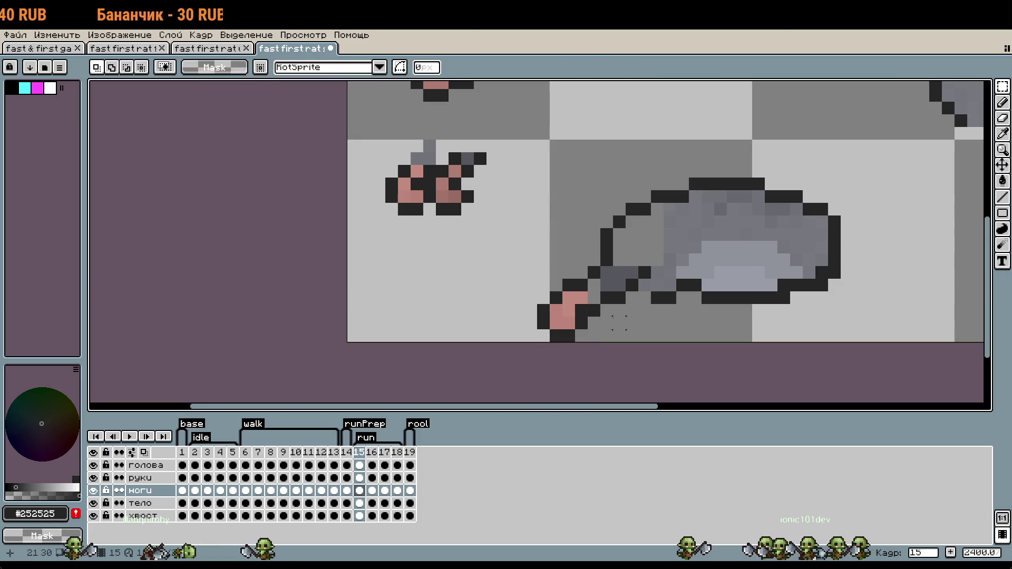
pyautogui.scroll(1, 620, 324)
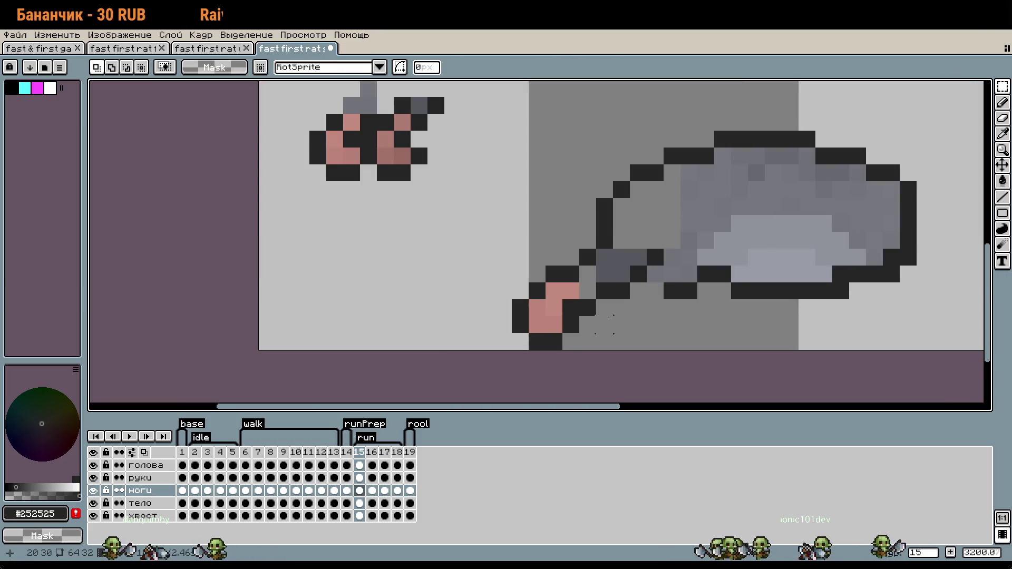
pyautogui.press('b')
pyautogui.press('m')
pyautogui.hotkey('ctrl', 'shift', 'd')
pyautogui.moveTo(578, 332); pyautogui.dragTo(596, 332)
pyautogui.hotkey('ctrl', 'd')
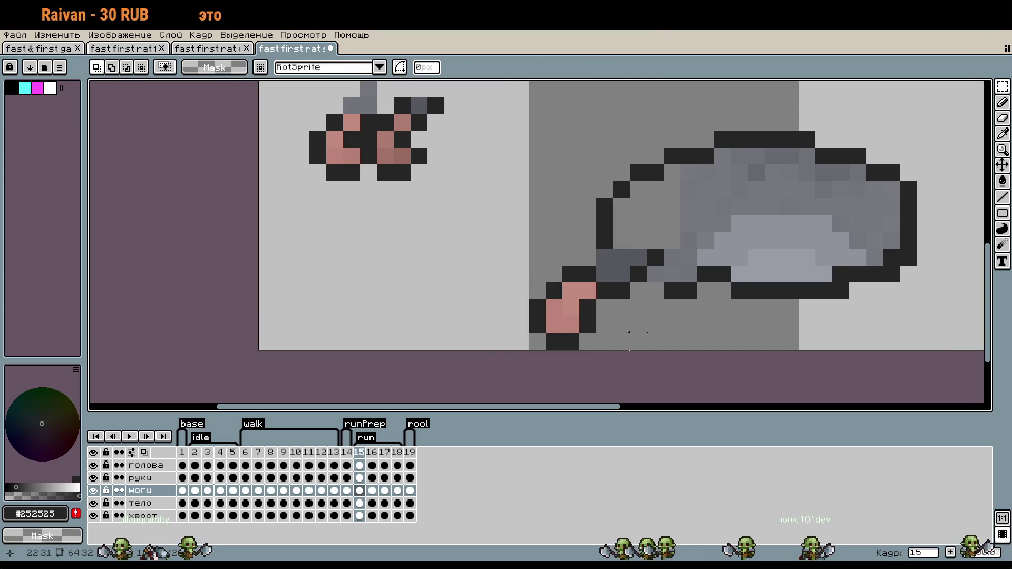
# Recolour a black leg pixel to the dark grey leg colour.
pyautogui.moveTo(706, 292); pyautogui.dragTo(581, 309)
pyautogui.press('b')
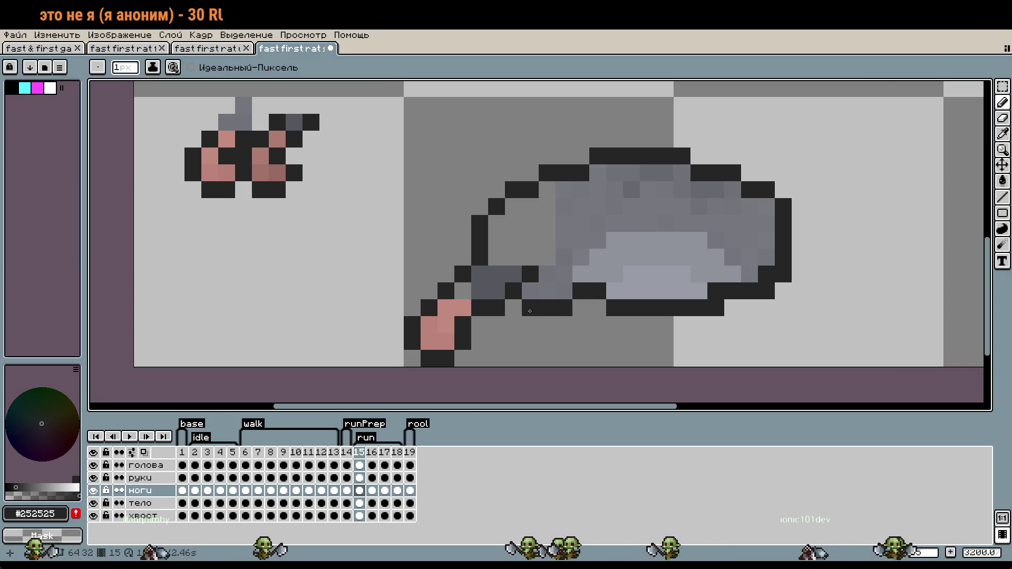
pyautogui.keyDown('alt'); pyautogui.click(480, 291); pyautogui.keyUp('alt')
pyautogui.click(463, 291)
pyautogui.scroll(-1, 572, 330)
pyautogui.scroll(-1, 572, 330)
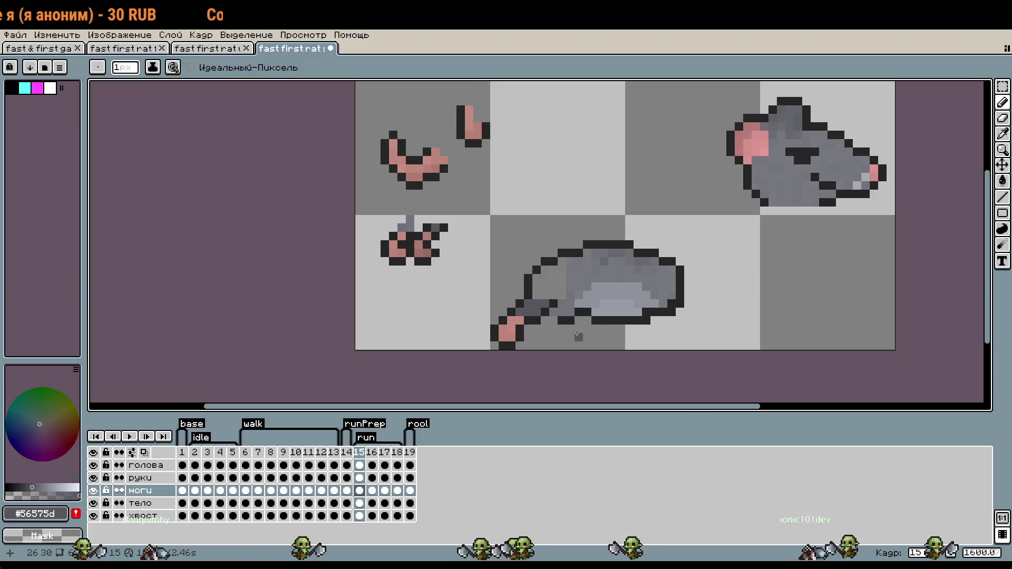
pyautogui.press('w')
pyautogui.scroll(2, 524, 324)
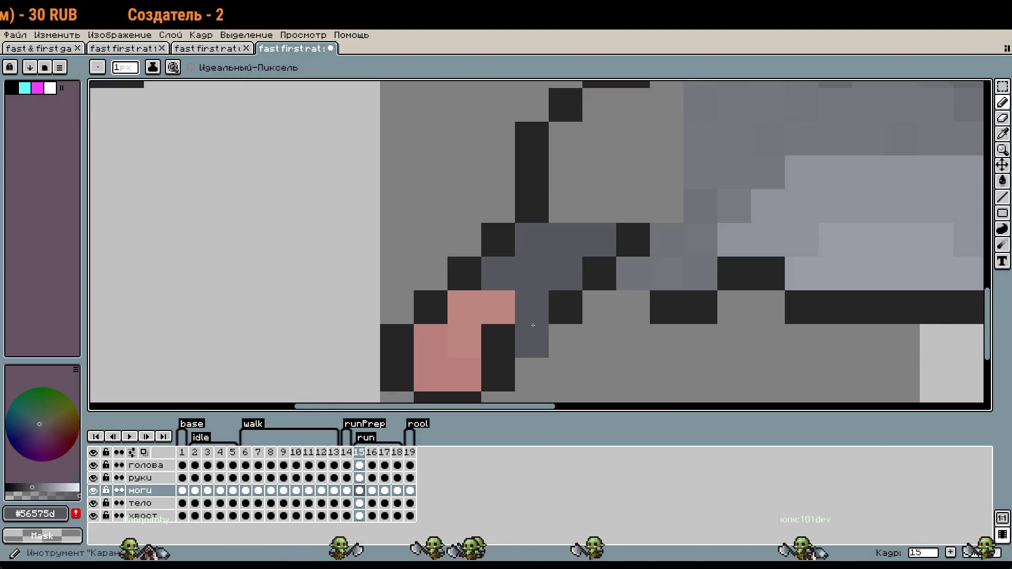
# Paint a pink pixel at the leg joint, then pick black again.
pyautogui.keyDown('alt'); pyautogui.click(569, 301); pyautogui.keyUp('alt')
pyautogui.keyDown('alt'); pyautogui.click(508, 316); pyautogui.keyUp('alt')
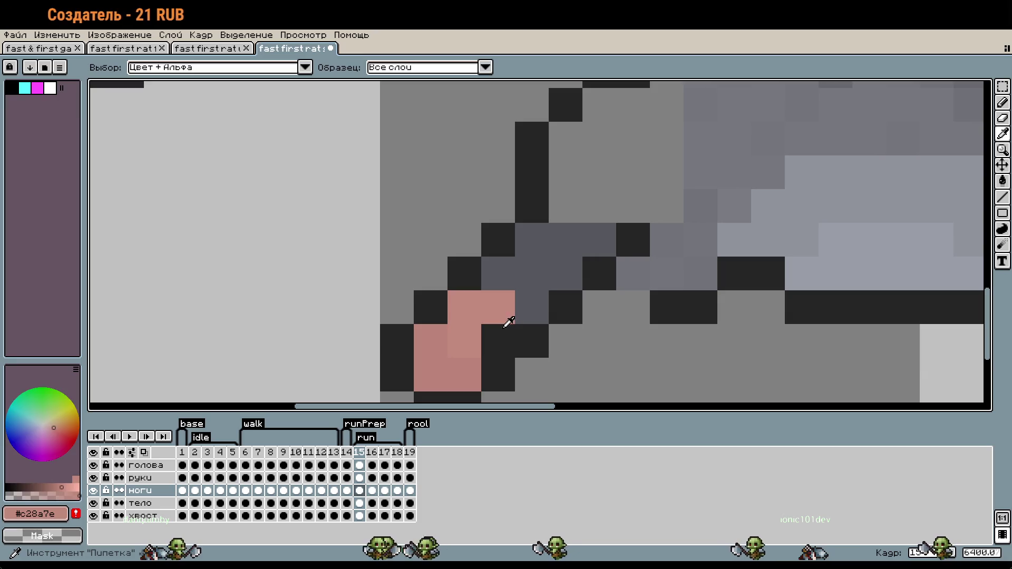
pyautogui.click(498, 341)
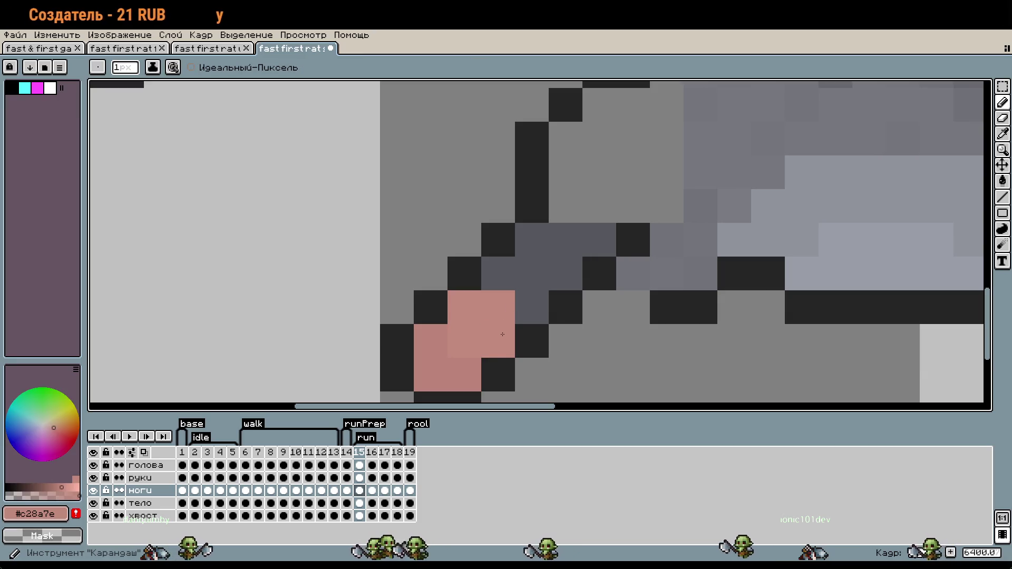
pyautogui.keyDown('alt'); pyautogui.click(521, 298); pyautogui.keyUp('alt')
pyautogui.scroll(-2, 628, 317)
pyautogui.scroll(-1, 628, 317)
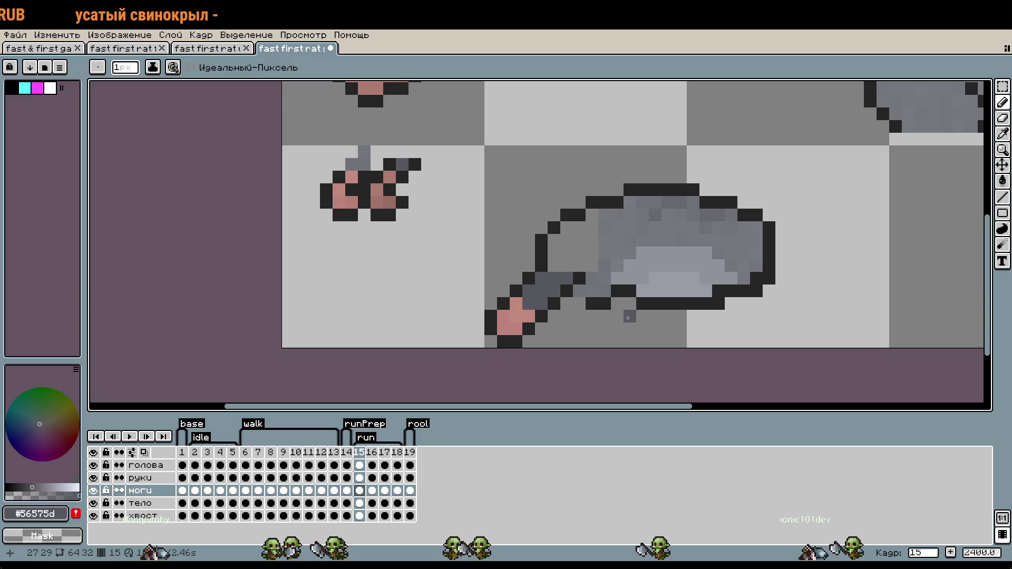
pyautogui.keyDown('alt'); pyautogui.click(567, 302); pyautogui.keyUp('alt')
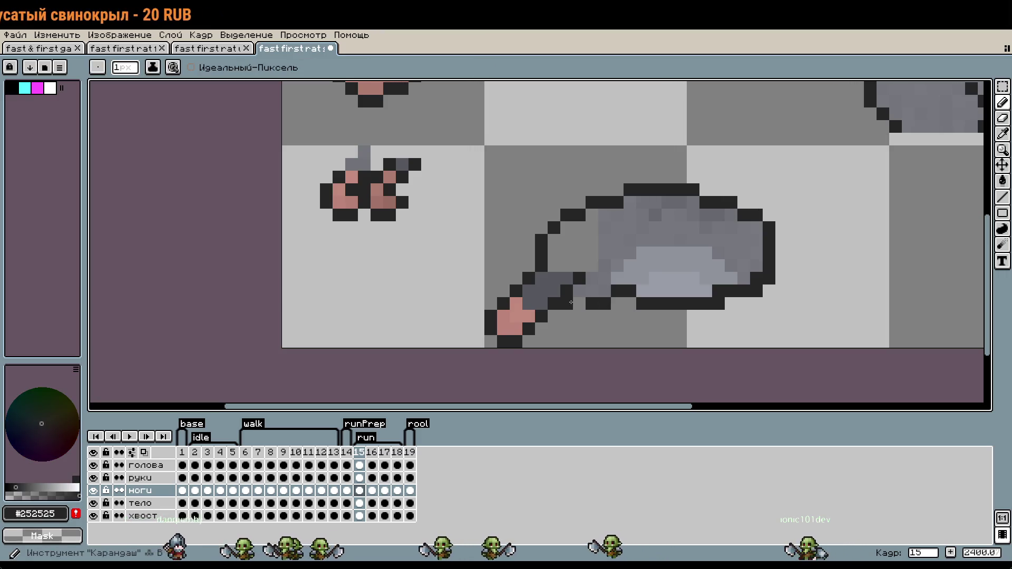
pyautogui.scroll(-1, 629, 320)
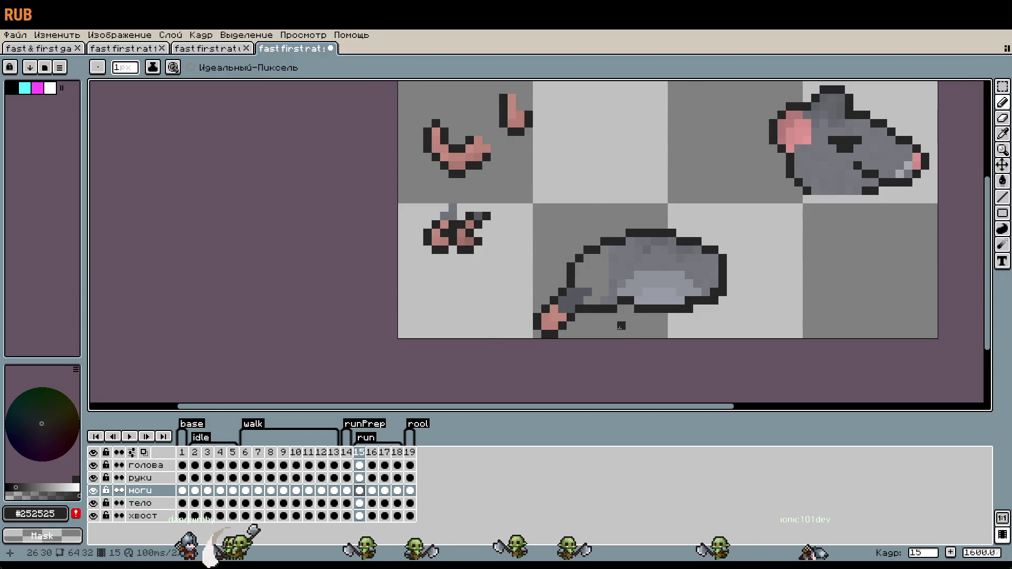
# Select the rat's paw and move it one pixel to the right.
pyautogui.scroll(1, 621, 325)
pyautogui.moveTo(621, 326); pyautogui.dragTo(626, 287)
pyautogui.press('m')
pyautogui.moveTo(525, 313)
pyautogui.mouseDown()
pyautogui.moveTo(453, 208)
pyautogui.moveTo(486, 232)
pyautogui.mouseUp()
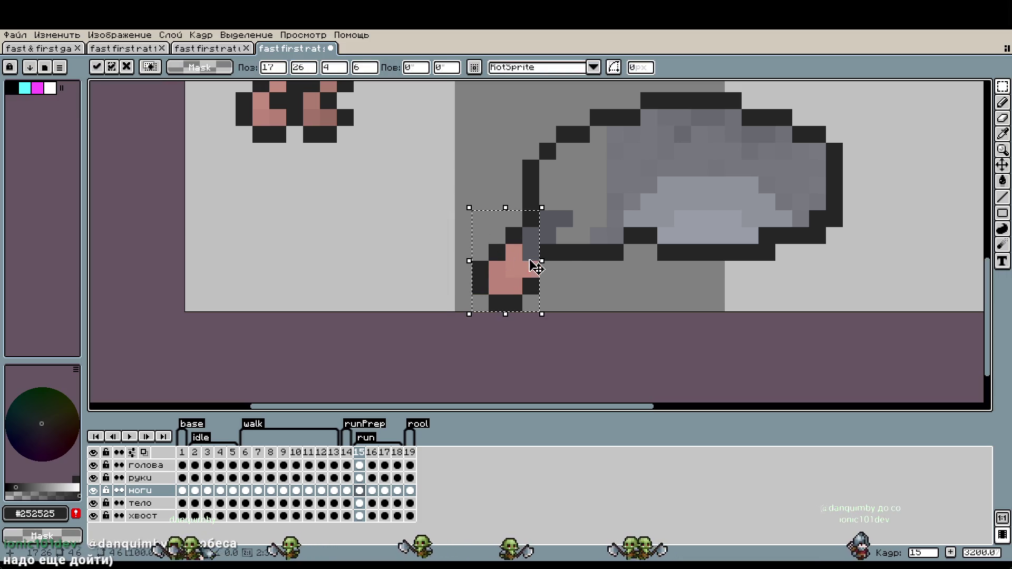
pyautogui.click(581, 285)
# Rework the dark outline along the upper leg and shift those pixels one pixel right.
pyautogui.press('b')
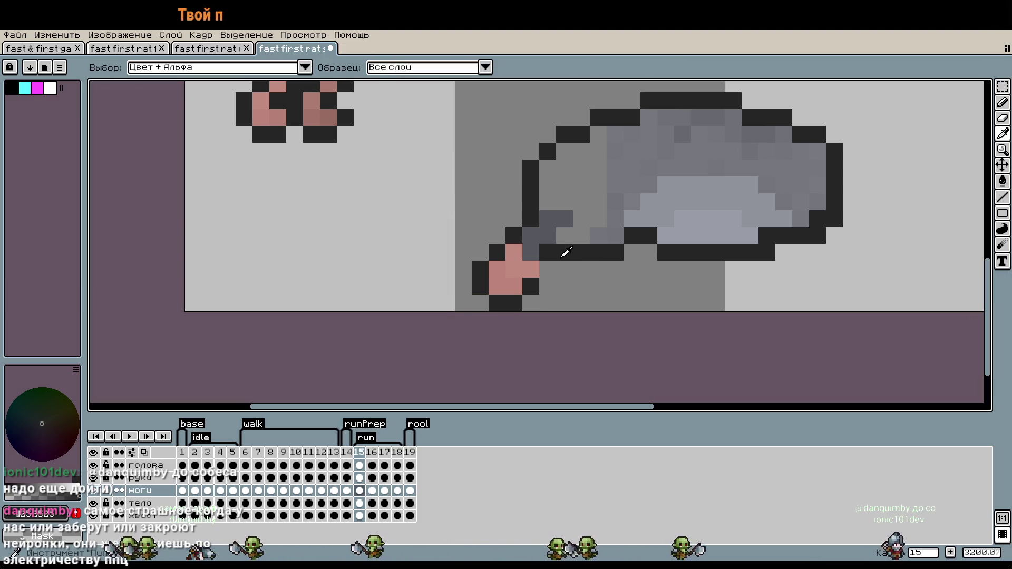
pyautogui.moveTo(549, 269); pyautogui.dragTo(565, 269)
pyautogui.rightClick(547, 252)
pyautogui.click(591, 243)
pyautogui.keyDown('alt'); pyautogui.click(615, 236); pyautogui.keyUp('alt')
pyautogui.click(598, 236)
pyautogui.moveTo(574, 210)
pyautogui.mouseDown()
pyautogui.moveTo(527, 259)
pyautogui.moveTo(529, 171)
pyautogui.mouseUp()
pyautogui.press('m')
pyautogui.moveTo(520, 208); pyautogui.dragTo(535, 212)
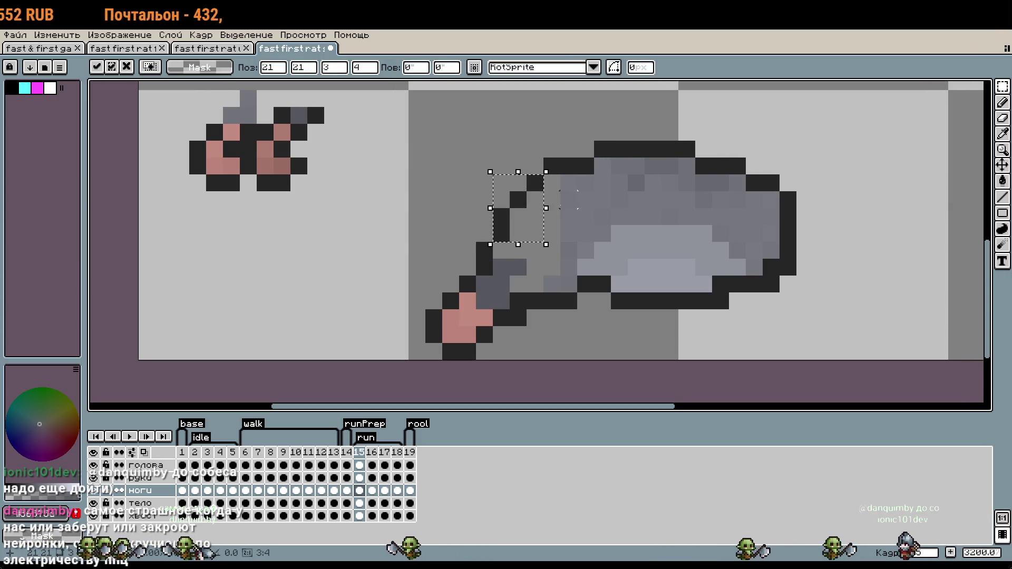
pyautogui.press('b')
# Fill the gap in the body's top-left black outline and make the тело layer active.
pyautogui.moveTo(545, 176); pyautogui.dragTo(501, 212)
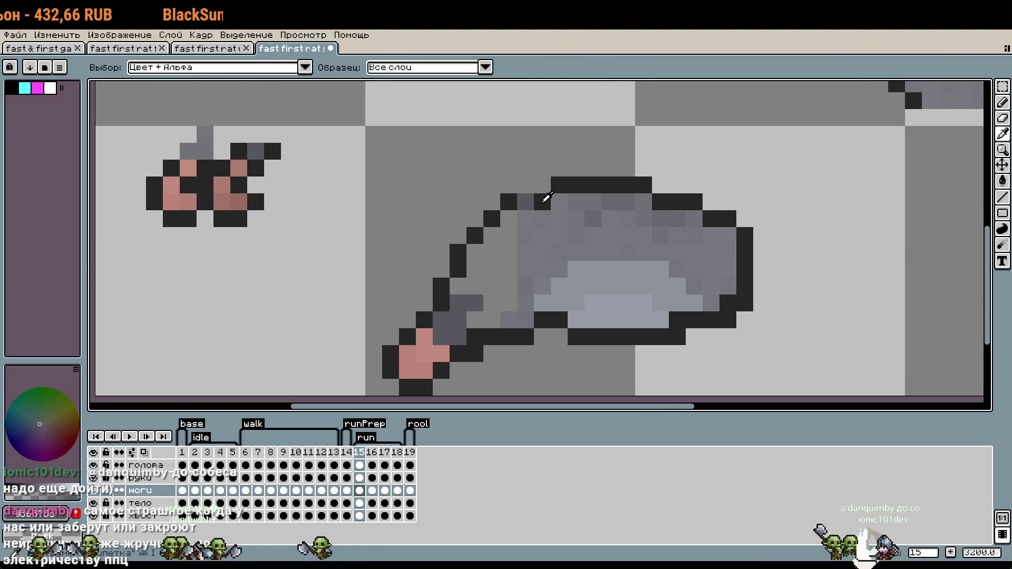
pyautogui.keyDown('alt'); pyautogui.click(538, 201); pyautogui.keyUp('alt')
pyautogui.click(511, 216)
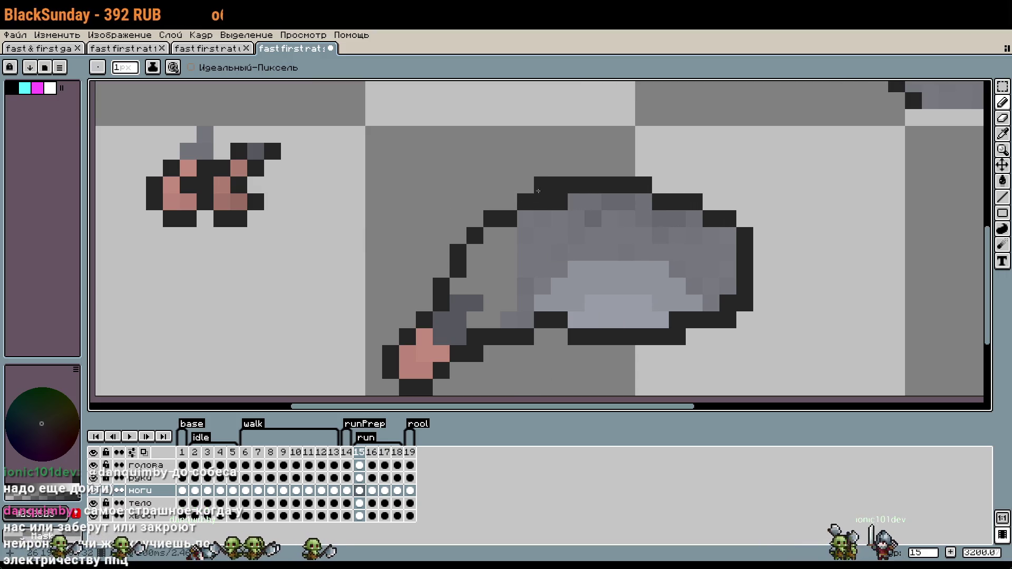
pyautogui.hotkey('ctrl', 'z')
pyautogui.keyDown('ctrl'); pyautogui.click(525, 292); pyautogui.keyUp('ctrl')
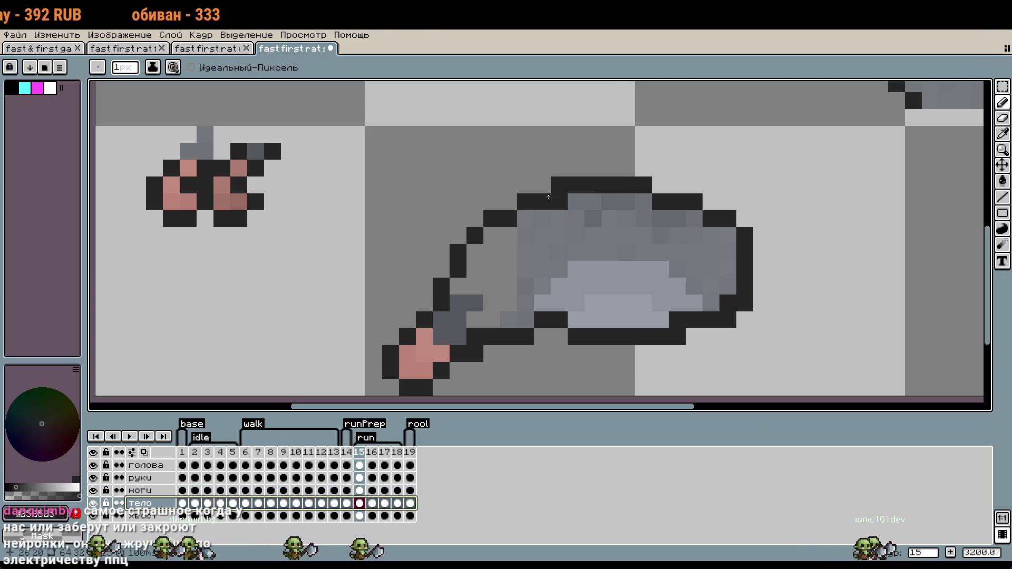
pyautogui.scroll(-3, 525, 292)
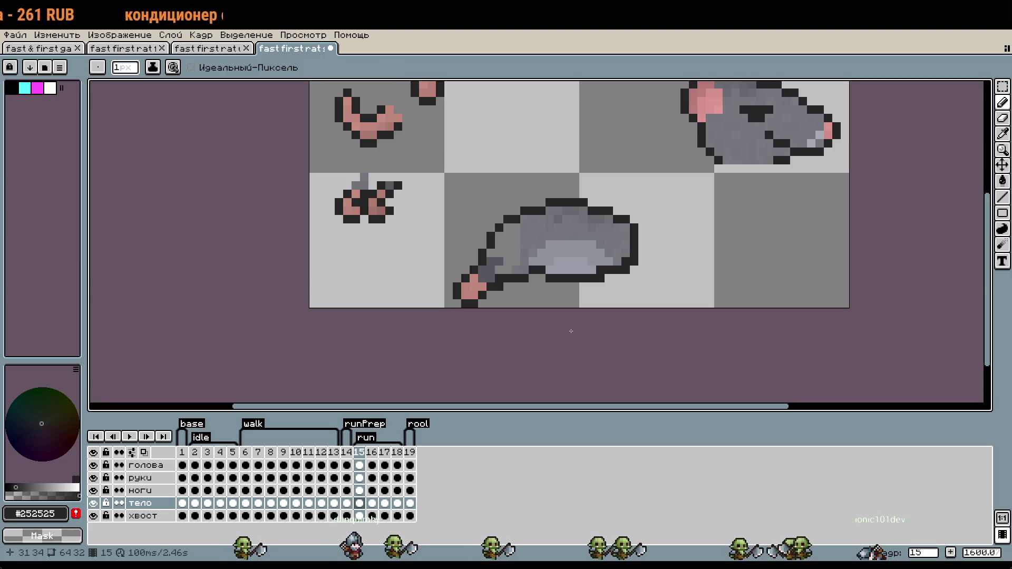
pyautogui.scroll(2, 510, 311)
pyautogui.scroll(1, 510, 310)
pyautogui.click(535, 287)
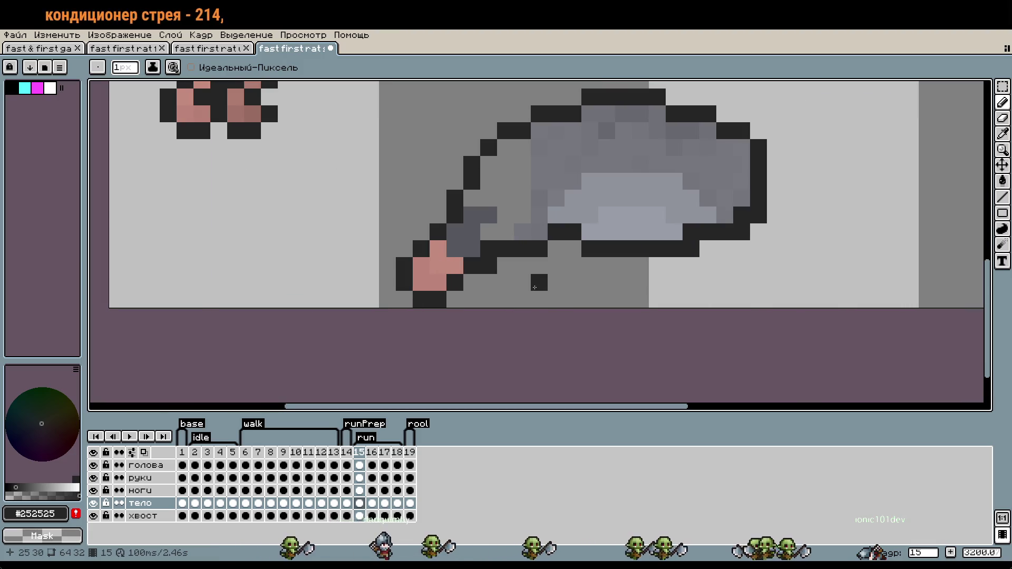
pyautogui.hotkey('ctrl', 'z')
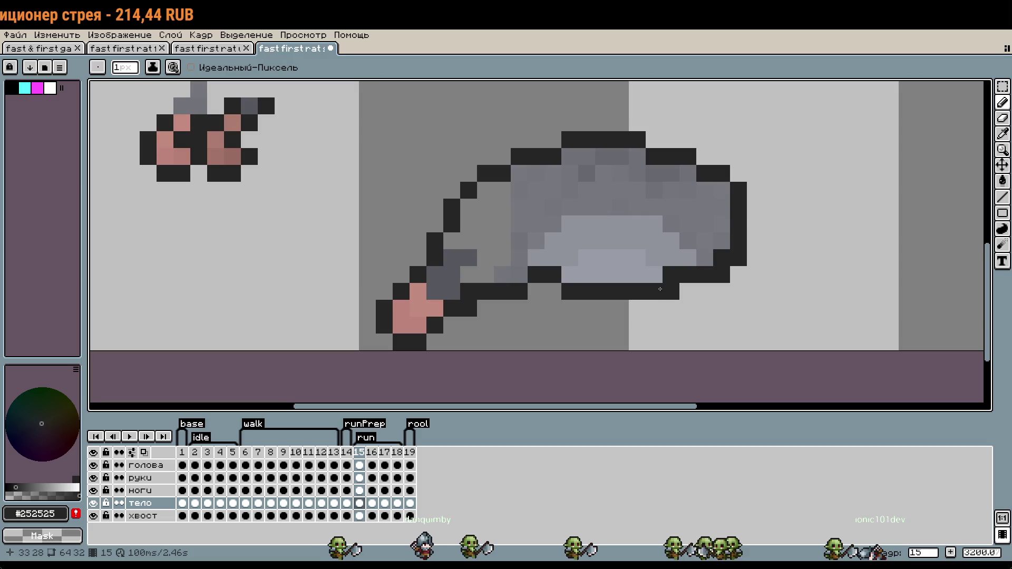
pyautogui.moveTo(686, 288); pyautogui.dragTo(609, 331)
pyautogui.click(641, 333)
pyautogui.hotkey('ctrl', 'z')
pyautogui.moveTo(682, 344); pyautogui.dragTo(656, 279)
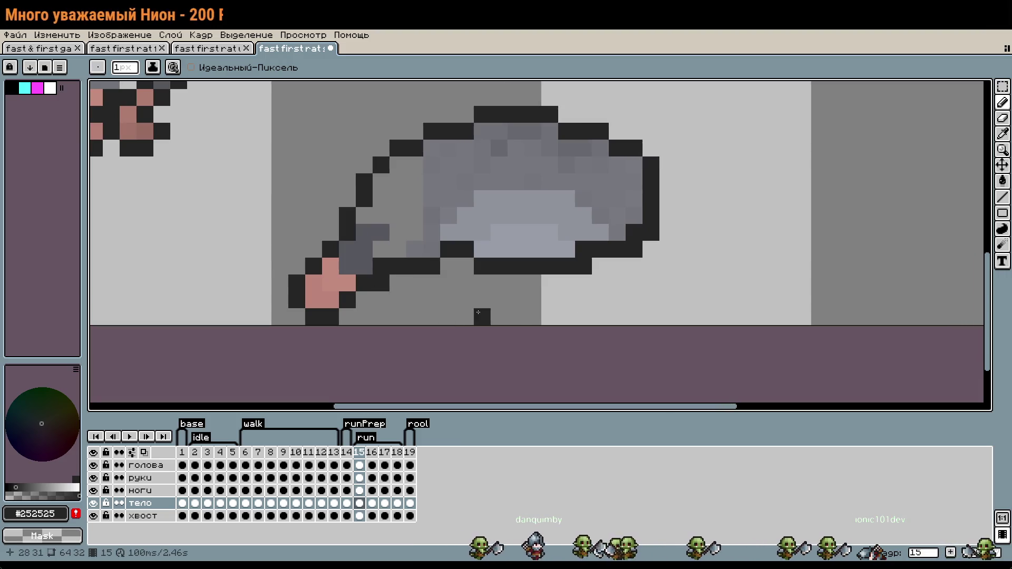
pyautogui.click(150, 490)
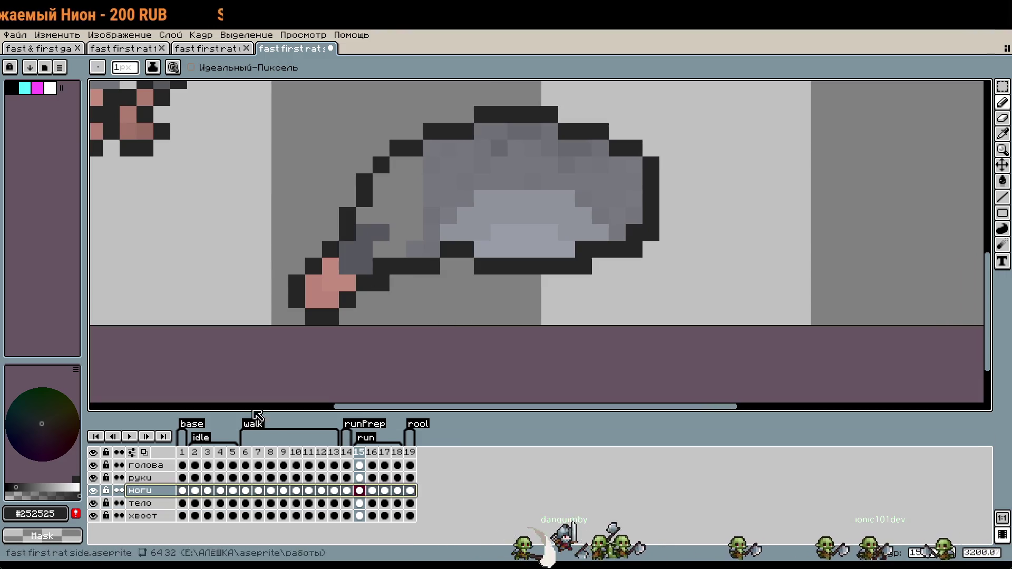
pyautogui.scroll(-1, 479, 322)
pyautogui.moveTo(627, 309); pyautogui.dragTo(741, 305)
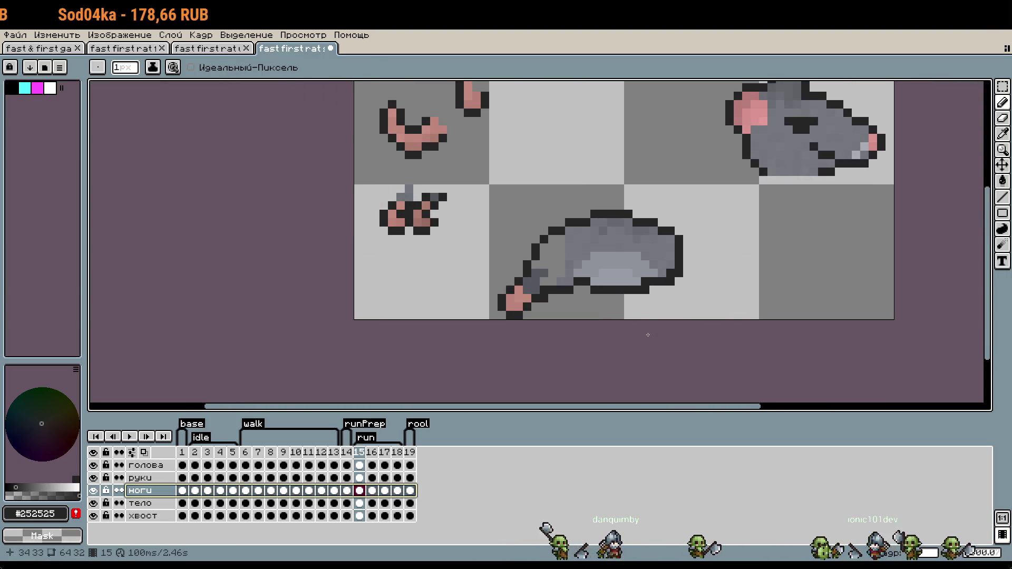
pyautogui.press('i')
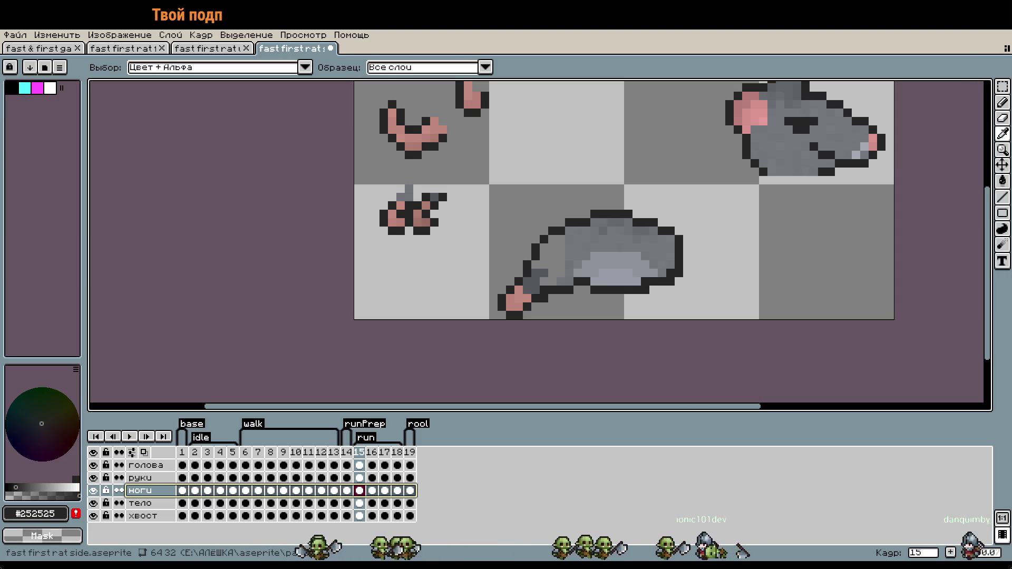
pyautogui.press('b')
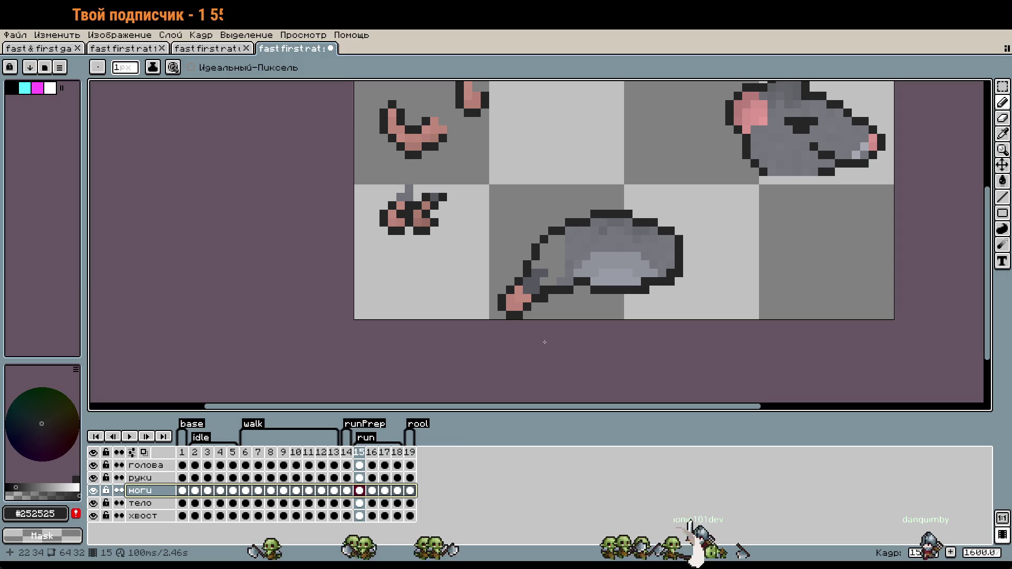
# Sample dark grey #56575d from the leg, add shading pixels at the foreleg joint, then recentre the view.
pyautogui.scroll(6, 580, 266)
pyautogui.click(463, 327)
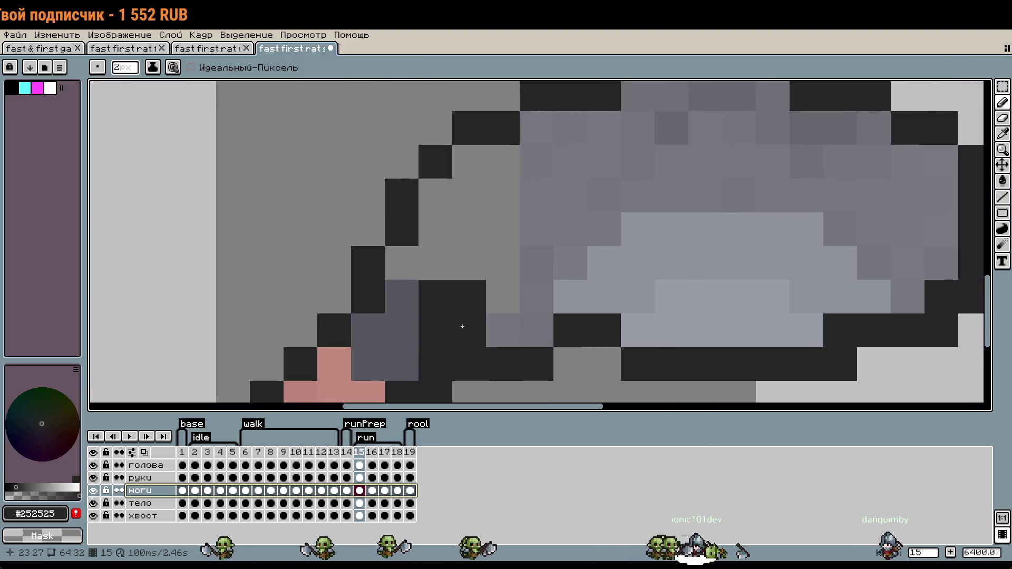
pyautogui.press('i')
pyautogui.click(445, 295)
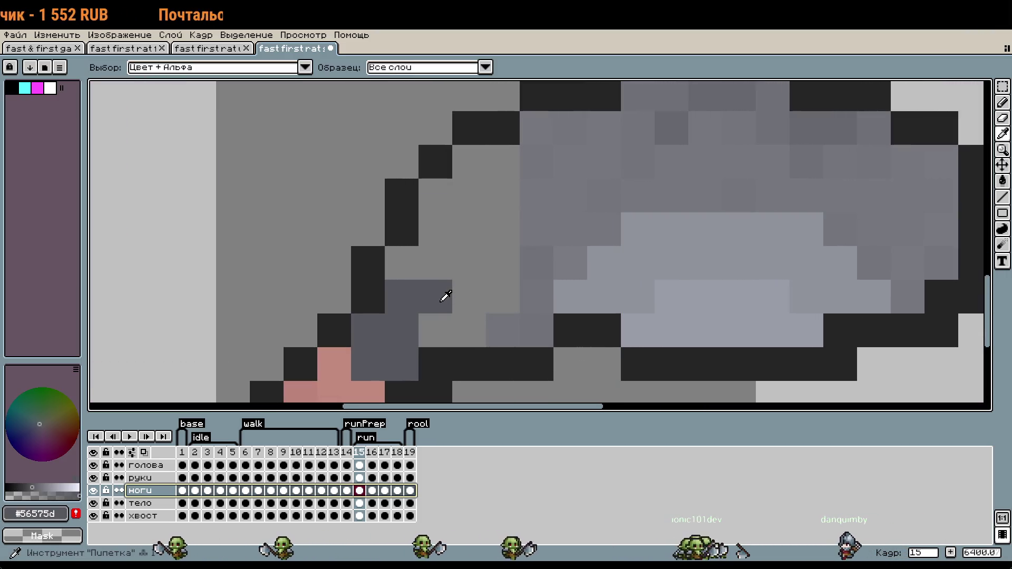
pyautogui.press('b')
pyautogui.click(467, 330)
pyautogui.scroll(-5, 584, 284)
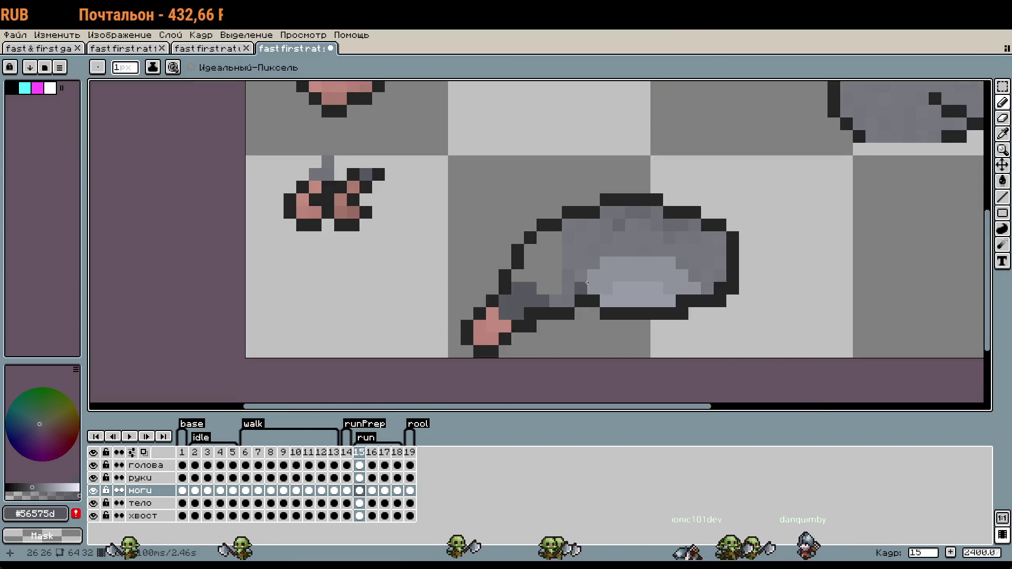
pyautogui.moveTo(587, 283); pyautogui.dragTo(585, 230)
pyautogui.moveTo(691, 281); pyautogui.dragTo(570, 281)
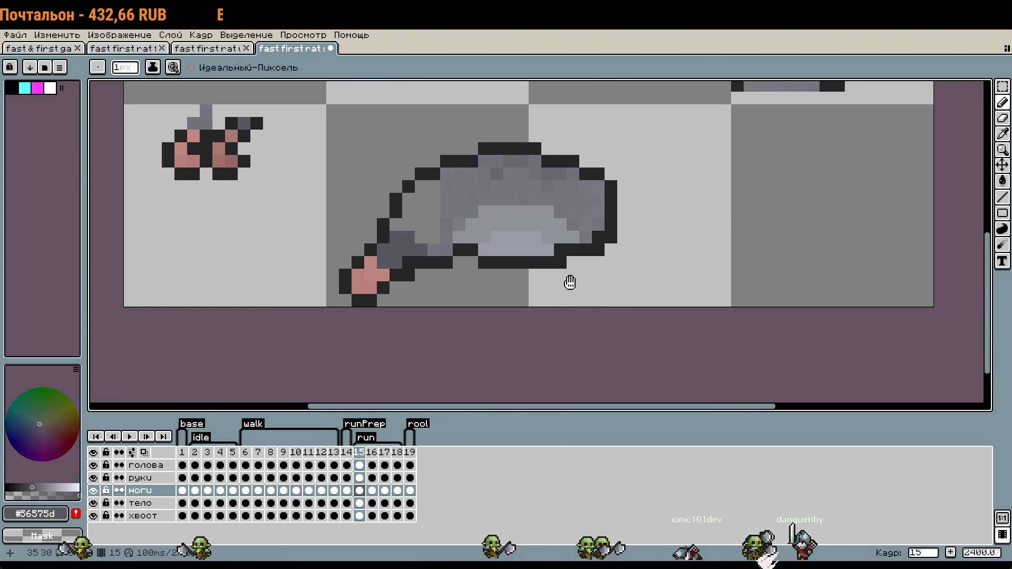
pyautogui.scroll(-1, 573, 282)
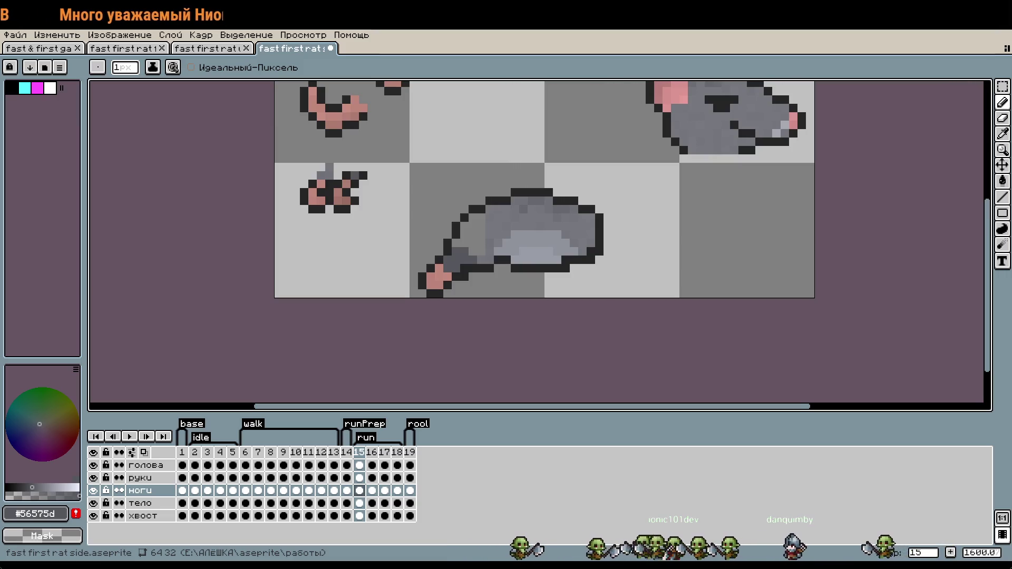
# On the тело layer, erase and redraw black belly outline pixels to reshape the step behind the foreleg.
pyautogui.scroll(2, 493, 279)
pyautogui.scroll(2, 493, 278)
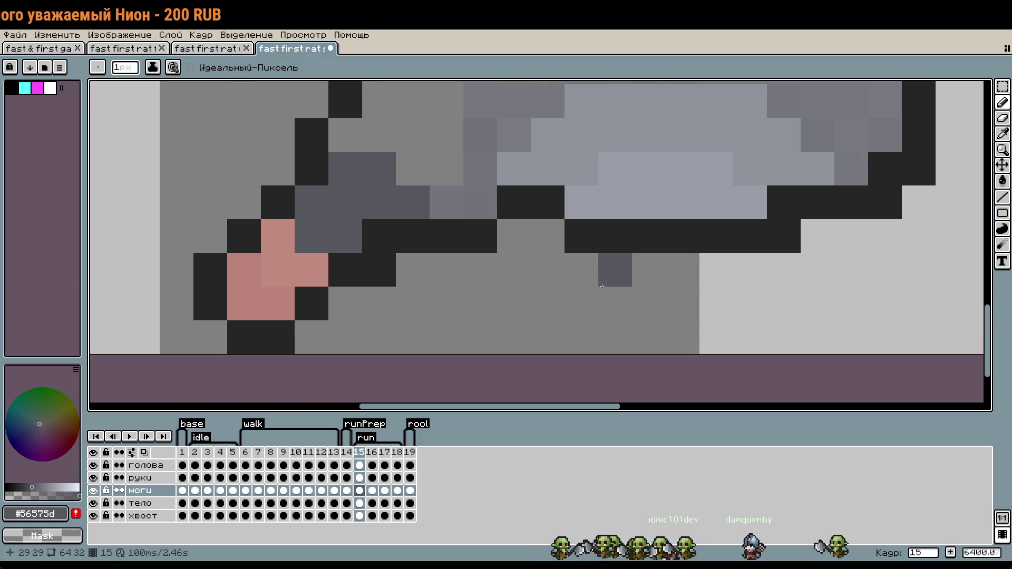
pyautogui.moveTo(601, 290); pyautogui.dragTo(533, 349)
pyautogui.click(142, 503)
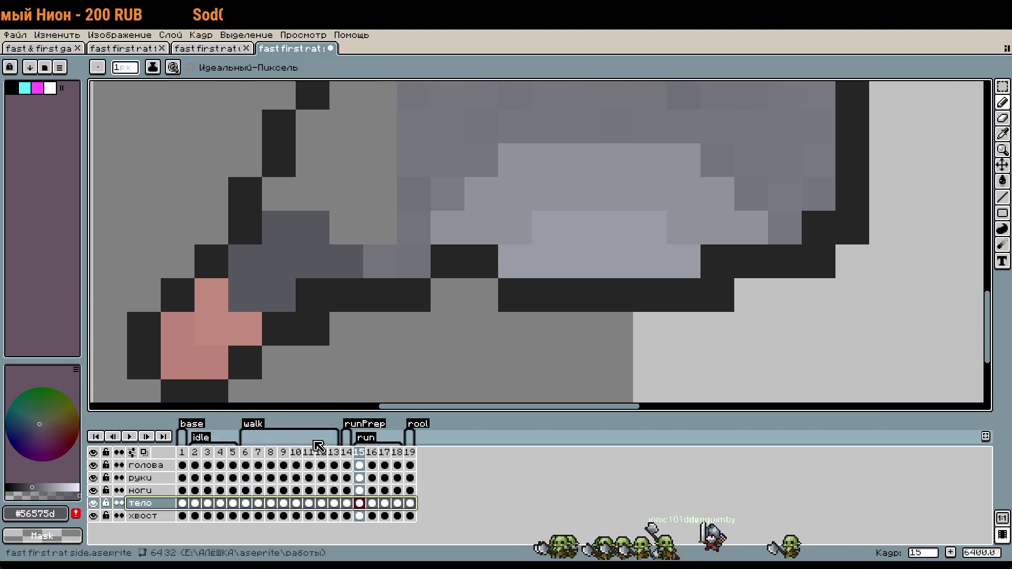
pyautogui.rightClick(515, 295)
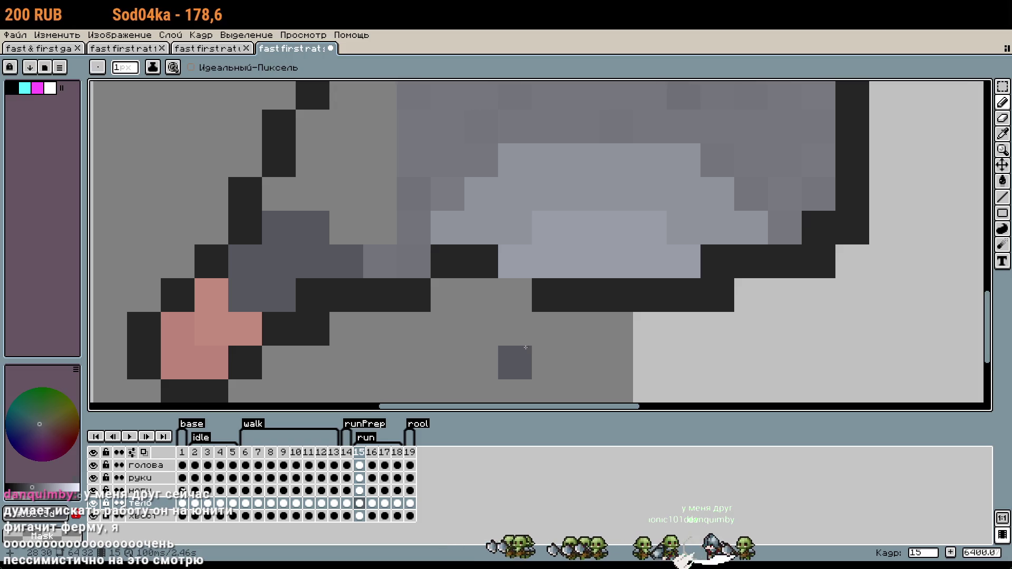
pyautogui.rightClick(514, 261)
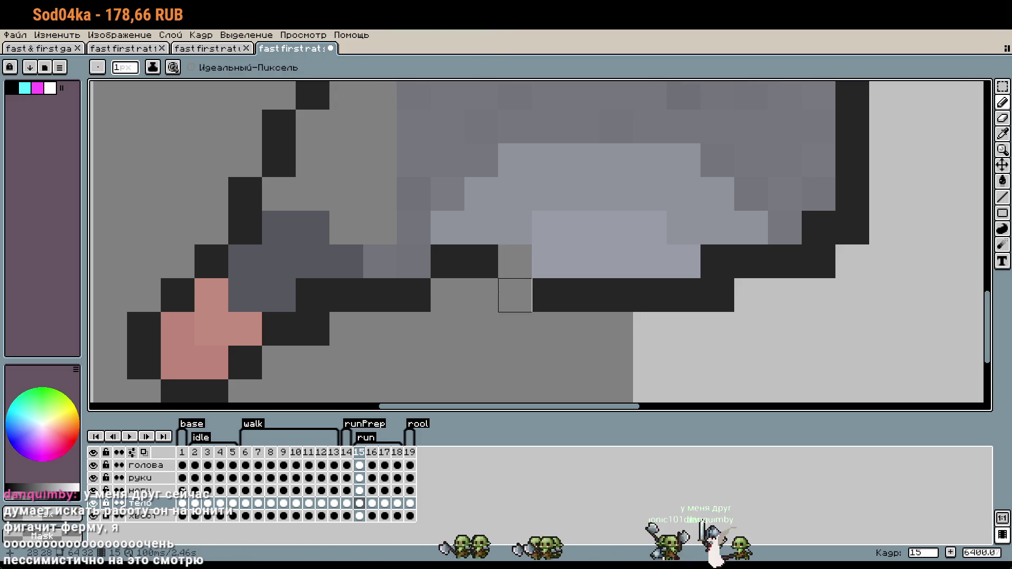
pyautogui.click(515, 261)
pyautogui.click(489, 303)
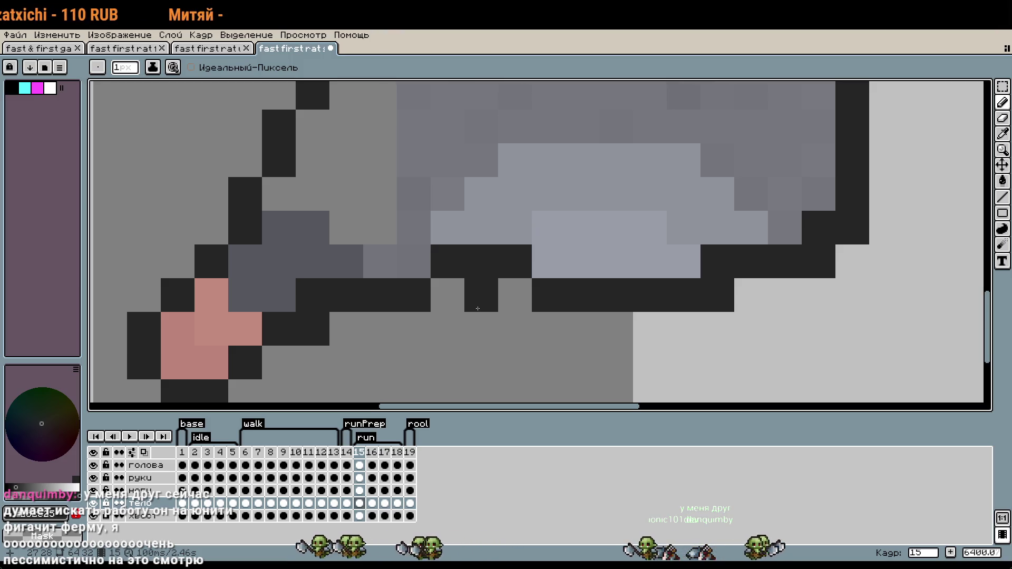
pyautogui.click(600, 225)
pyautogui.hotkey('ctrl', 'z')
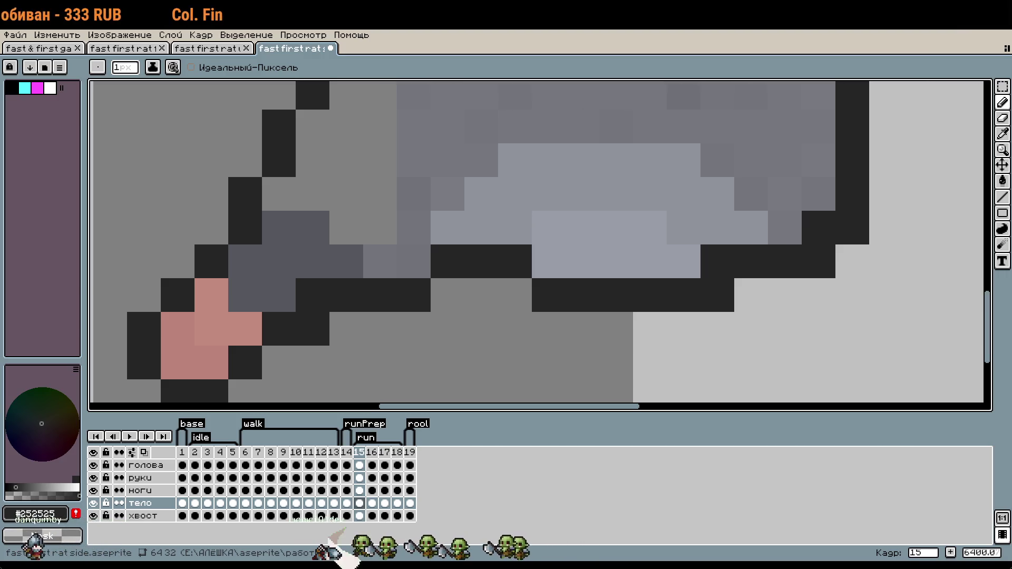
# On the ноги layer, add two dark outline pixels beside the front paw.
pyautogui.scroll(-3, 514, 332)
pyautogui.scroll(-1, 440, 329)
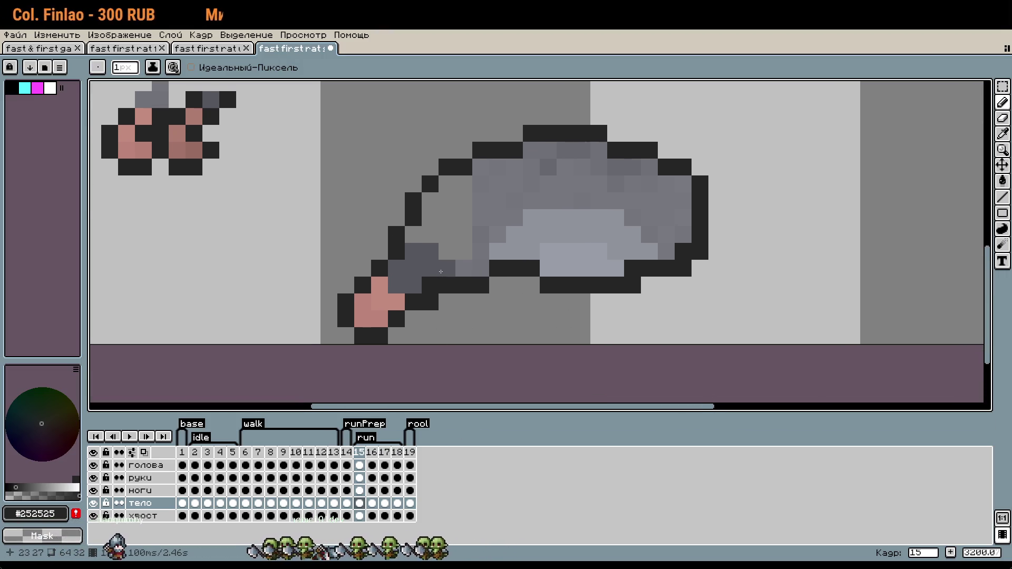
pyautogui.press('Up')
pyautogui.click(406, 312)
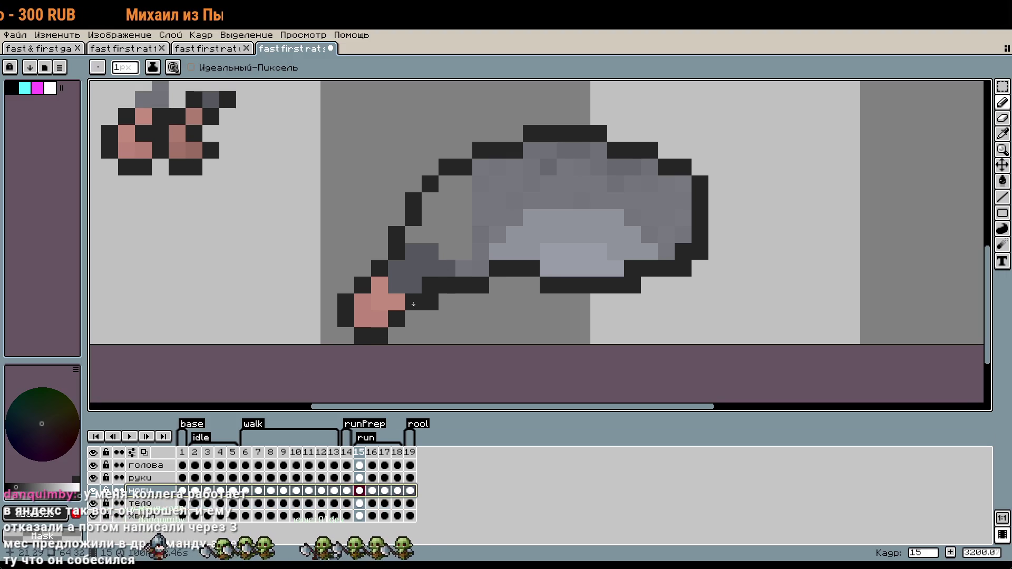
pyautogui.click(428, 316)
pyautogui.press('Down')
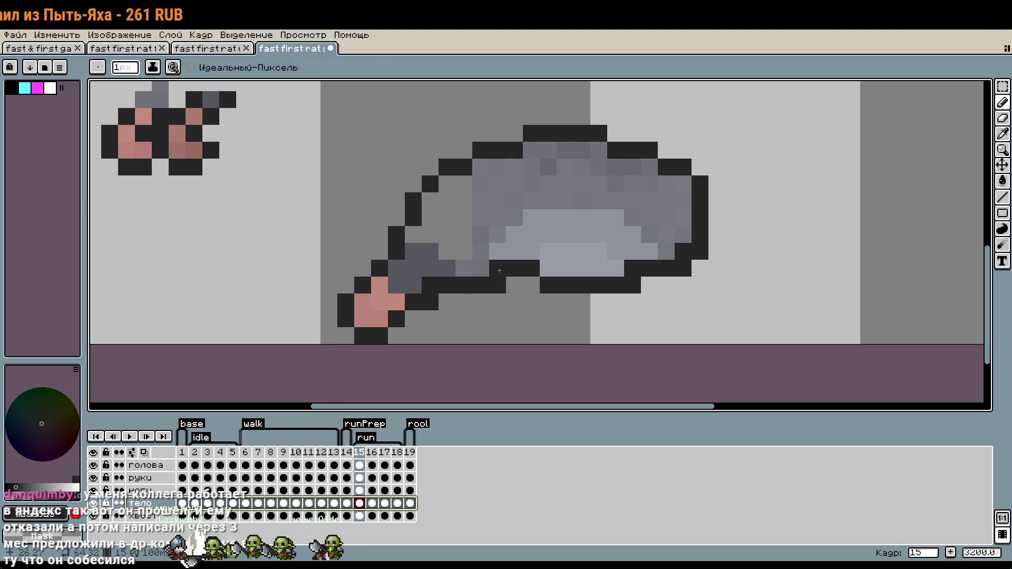
pyautogui.scroll(-1, 534, 374)
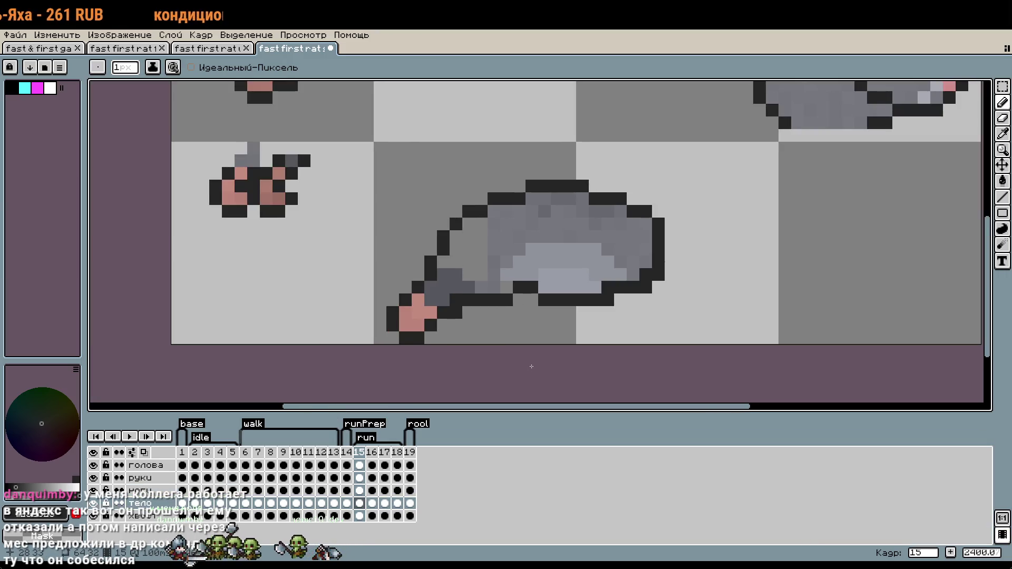
# Try a dark pixel behind the rat's rear, then undo it.
pyautogui.press('Up')
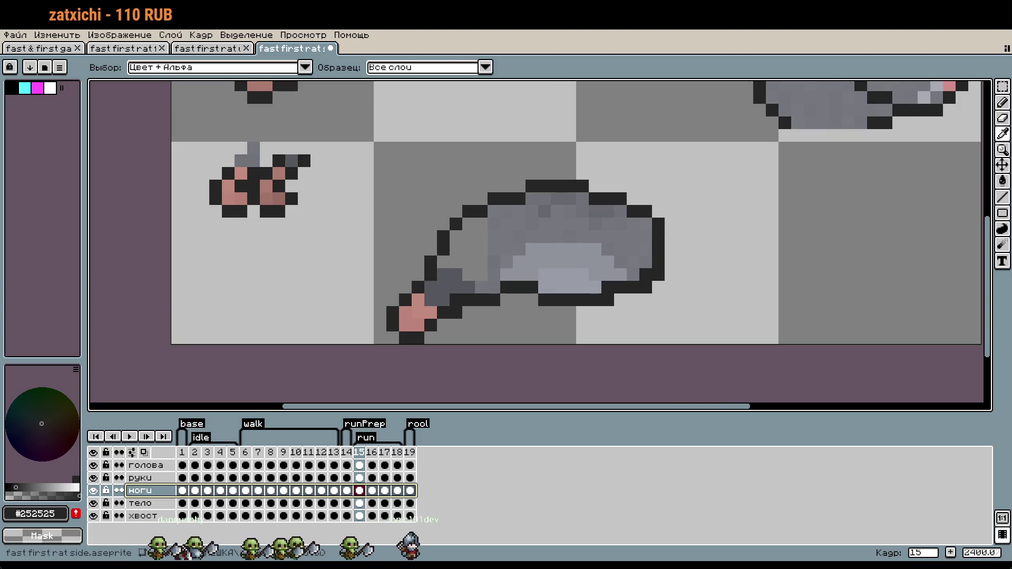
pyautogui.press('b')
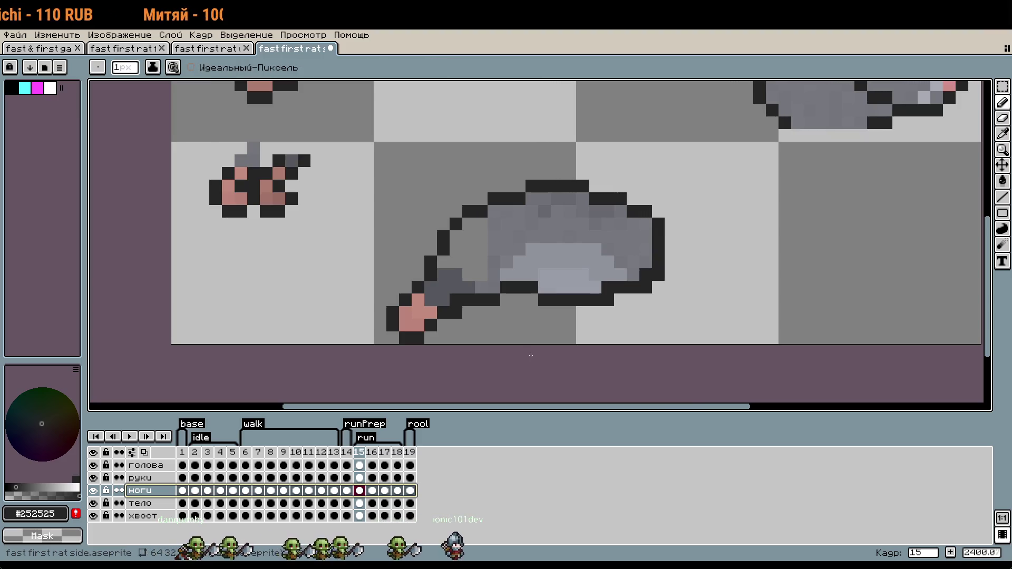
pyautogui.click(671, 319)
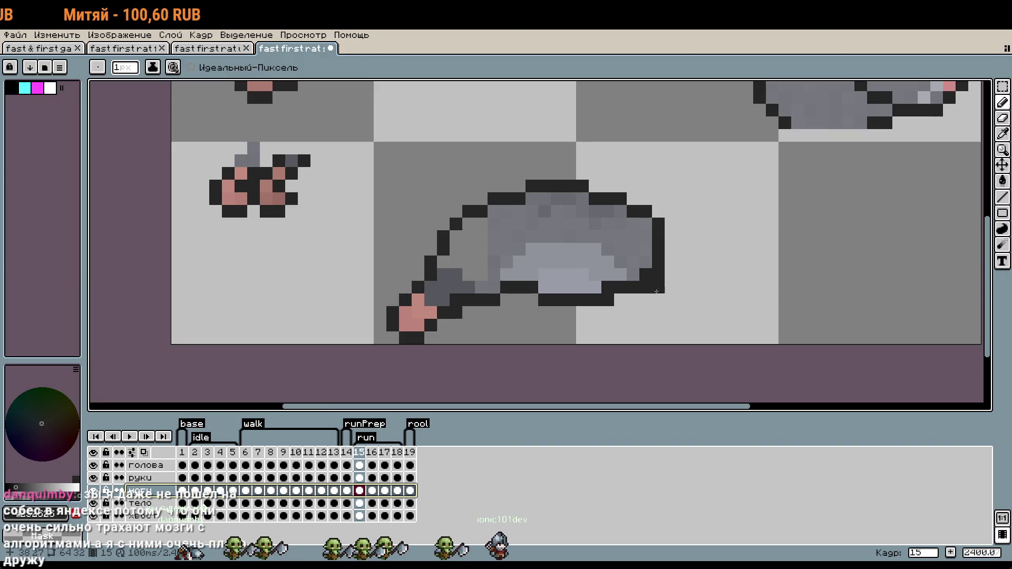
pyautogui.scroll(3, 658, 284)
pyautogui.moveTo(695, 352); pyautogui.dragTo(614, 272)
pyautogui.hotkey('ctrl', 'z')
pyautogui.press('w')
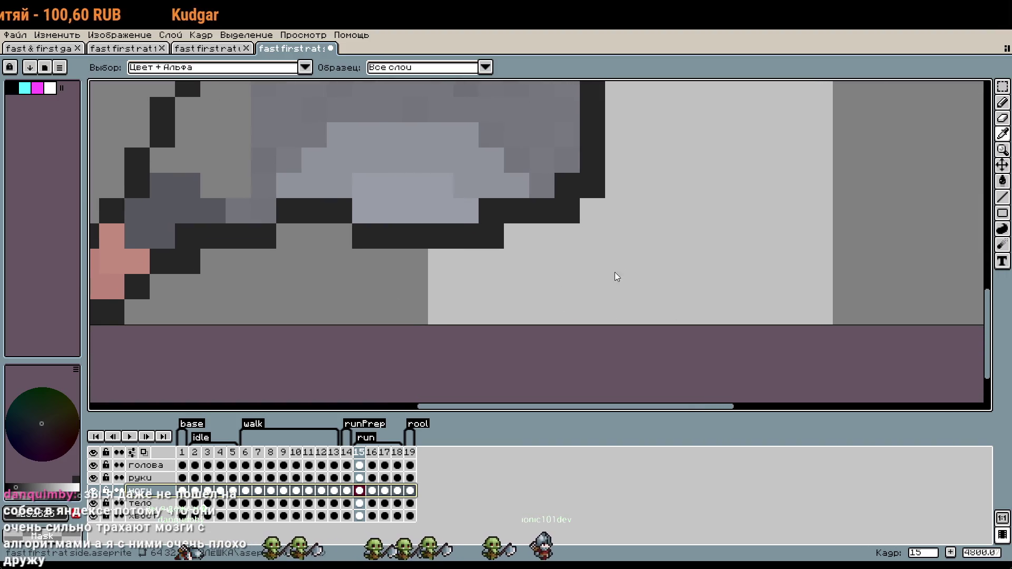